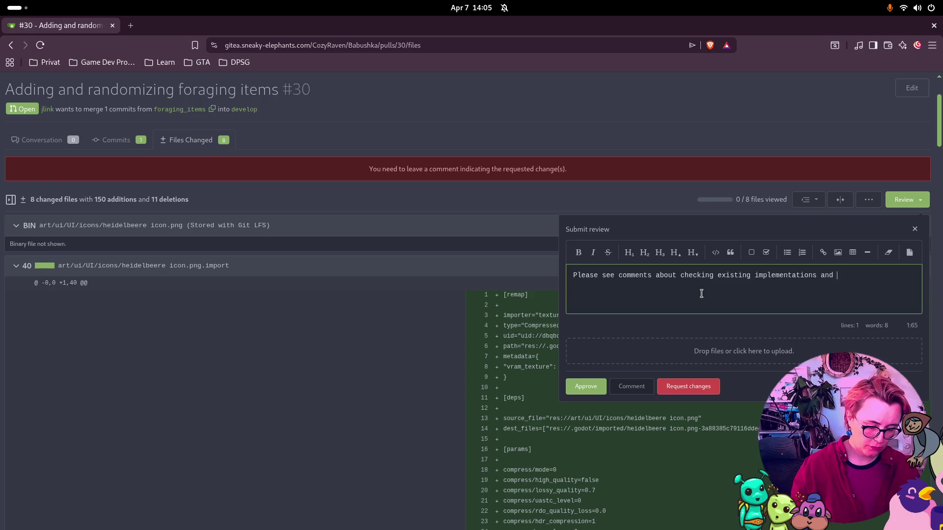
Step: Finish the review comment about entity loading and submit it as Request changes on PR #30
text(entity loading.)
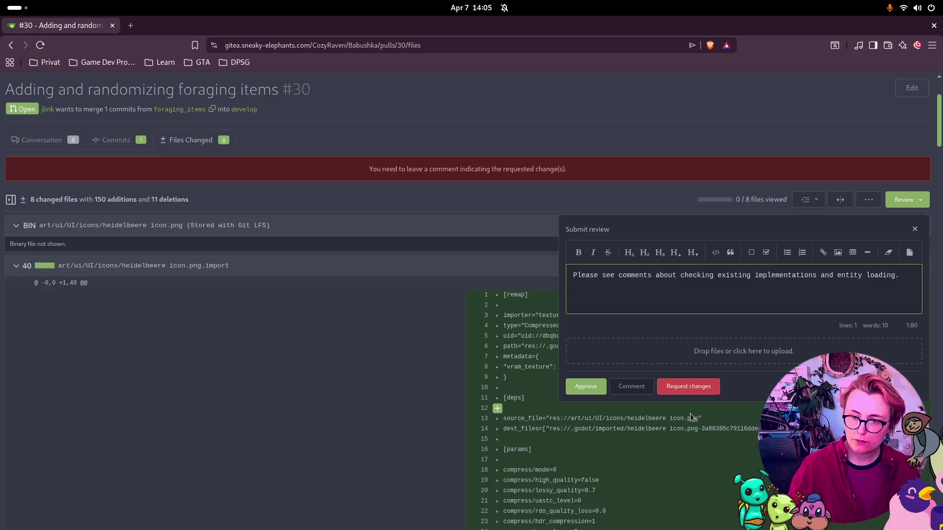
click(689, 386)
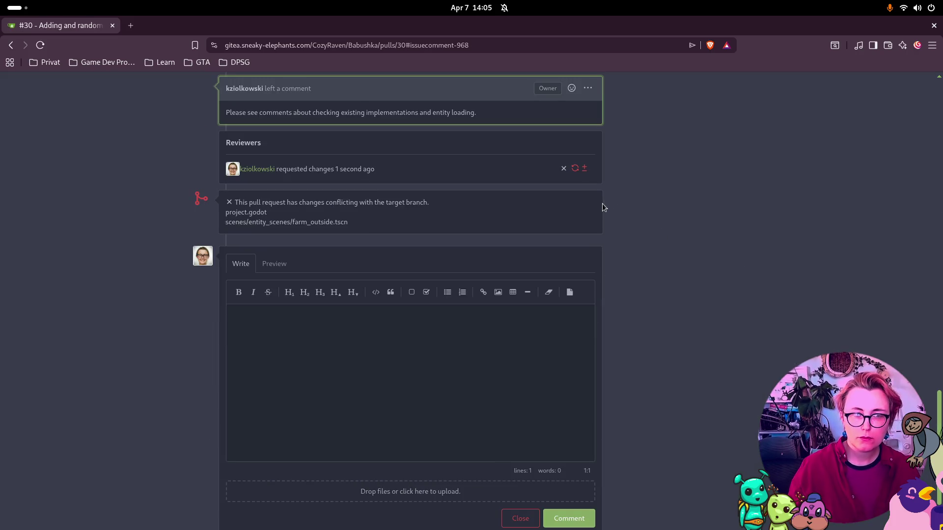
scroll(650, 216, up, 8)
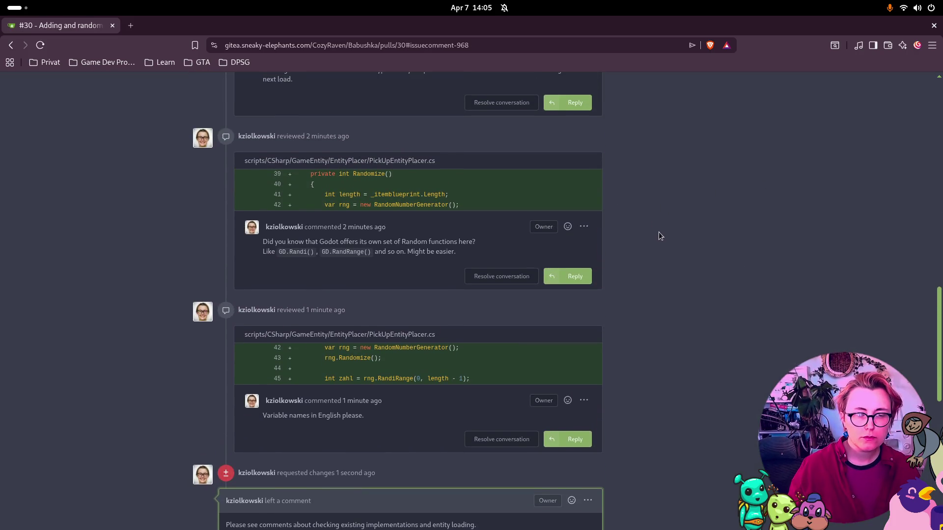
scroll(651, 263, down, 5)
scroll(650, 262, down, 5)
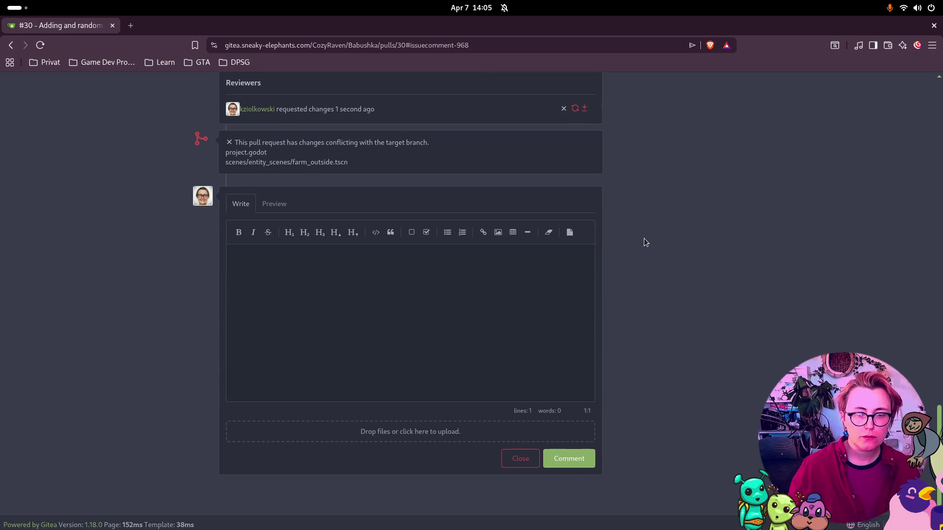
scroll(645, 239, up, 15)
scroll(360, 178, up, 10)
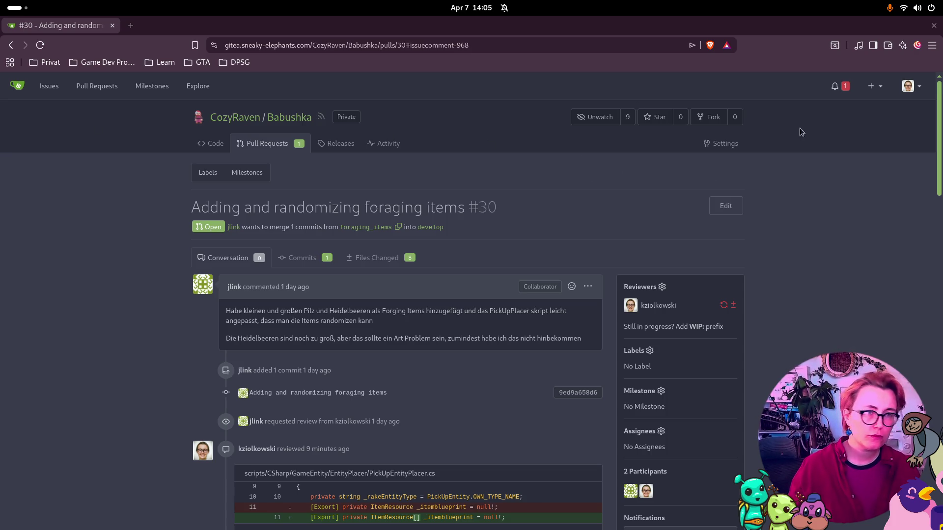
key(alt+Tab)
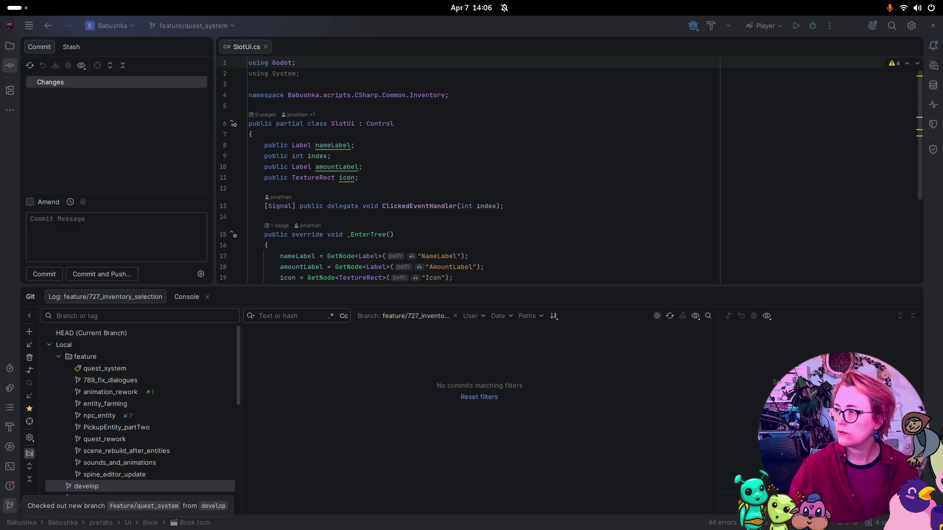
Step: Close the SlotUi.cs tab and hide the Git log panel in Rider
key(super)
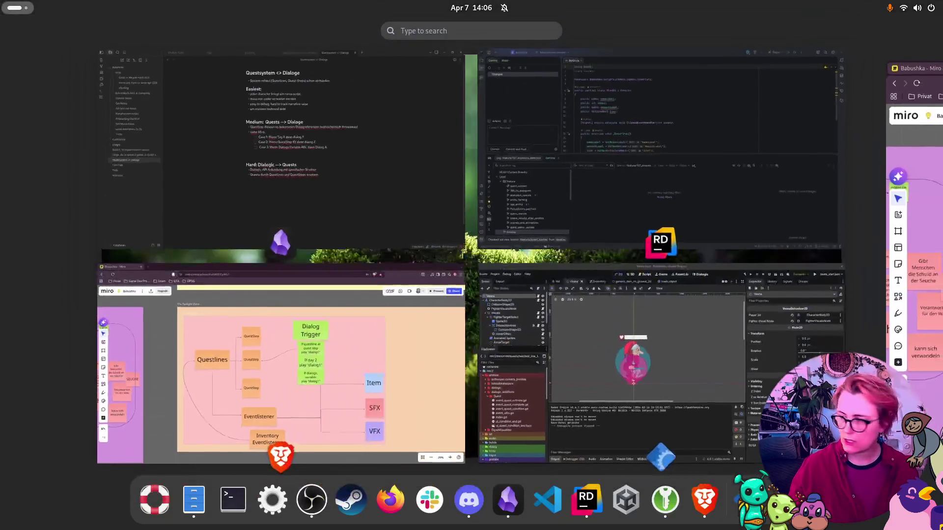
key(super)
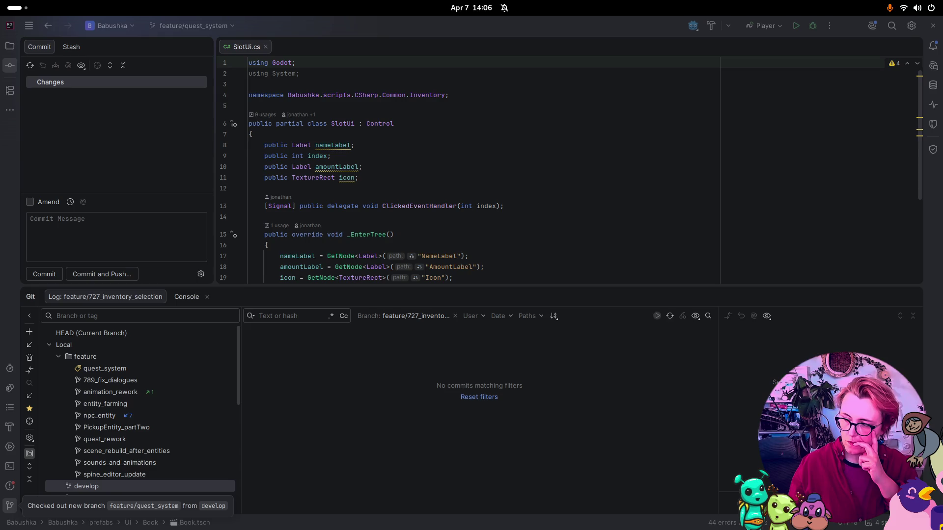
scroll(140, 407, down, 3)
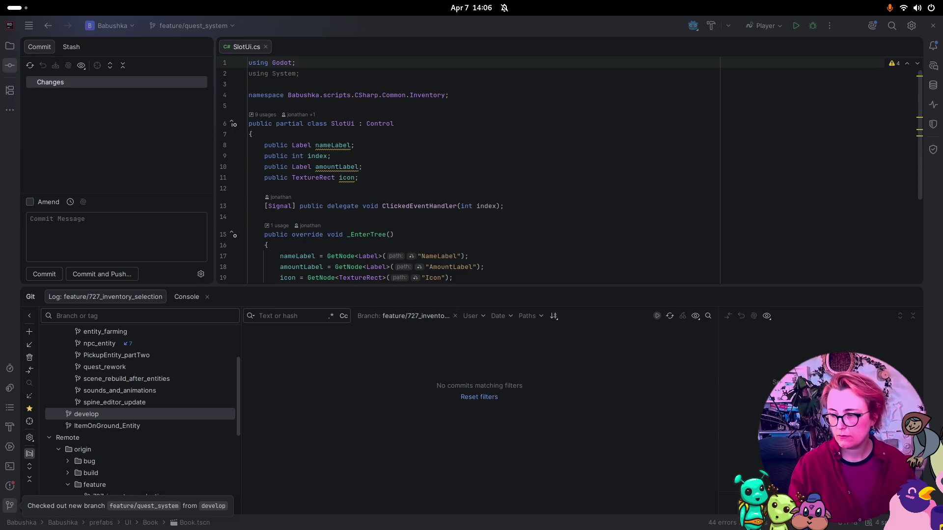
click(265, 46)
click(913, 297)
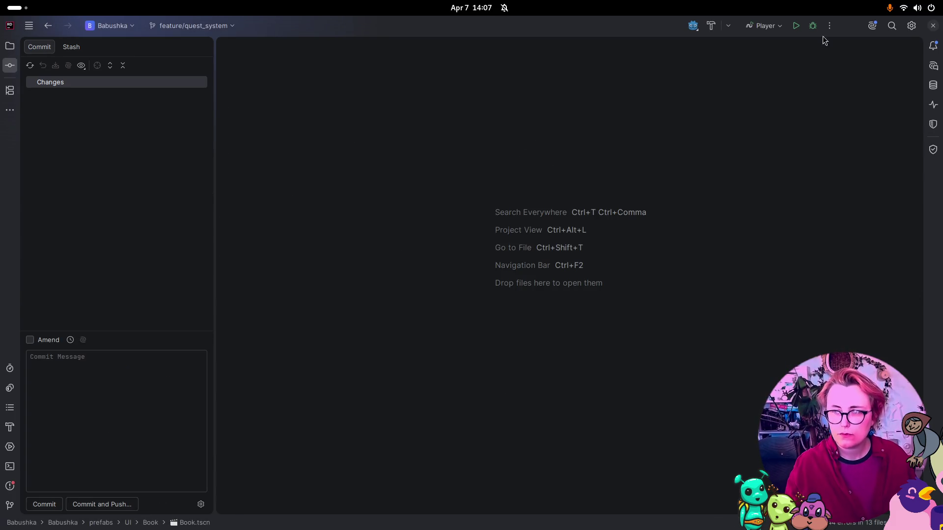
Step: Tick off Case 1 in the quest-dialogue notes, then return to Rider
key(super)
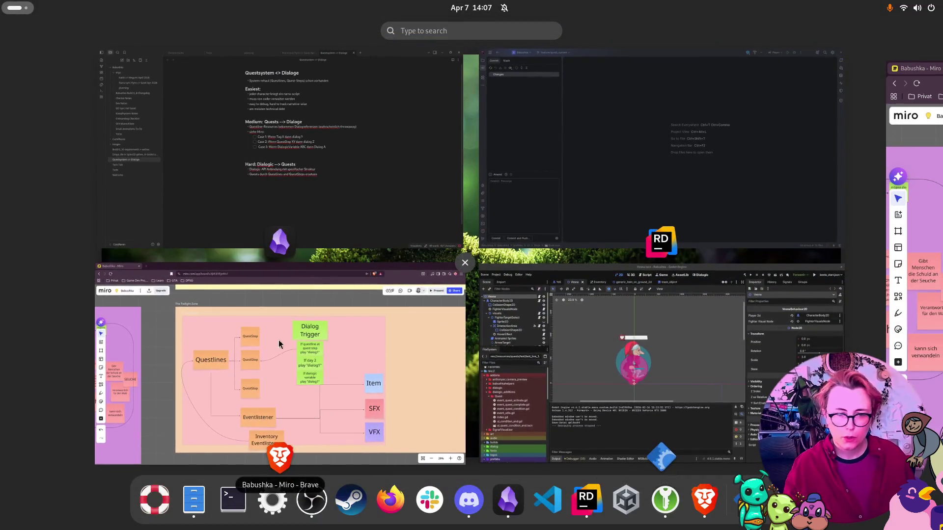
click(363, 208)
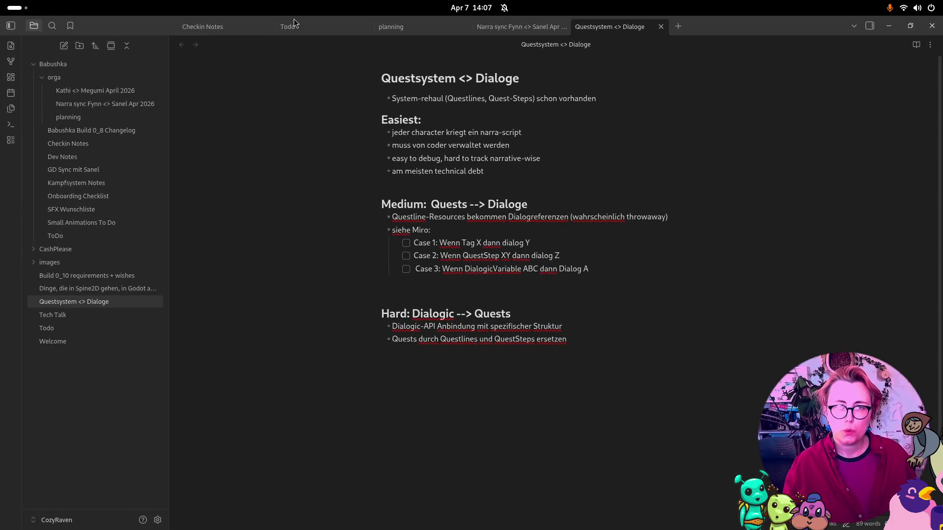
click(405, 243)
key(alt+Tab)
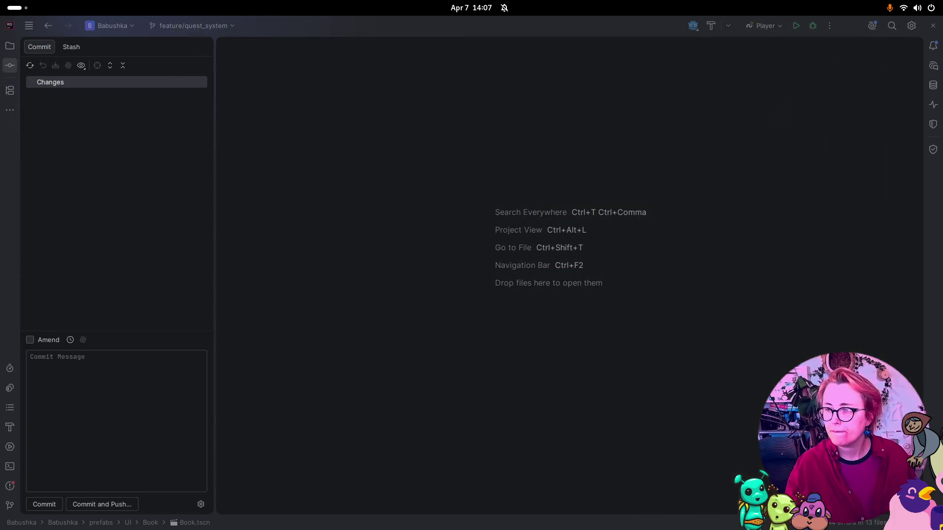
Step: Open DayAndNightHelper.cs from scripts > CSharp > Common > DayAndNight in the solution tree
click(10, 46)
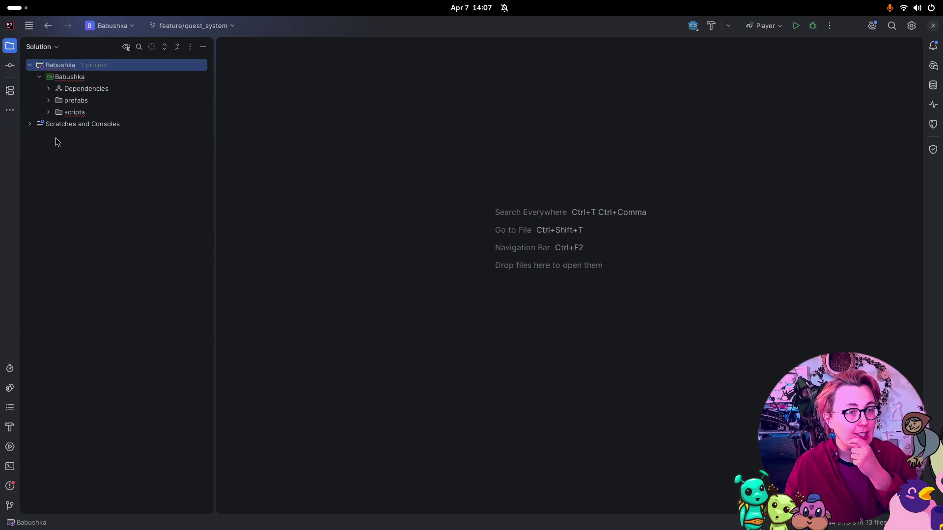
click(49, 113)
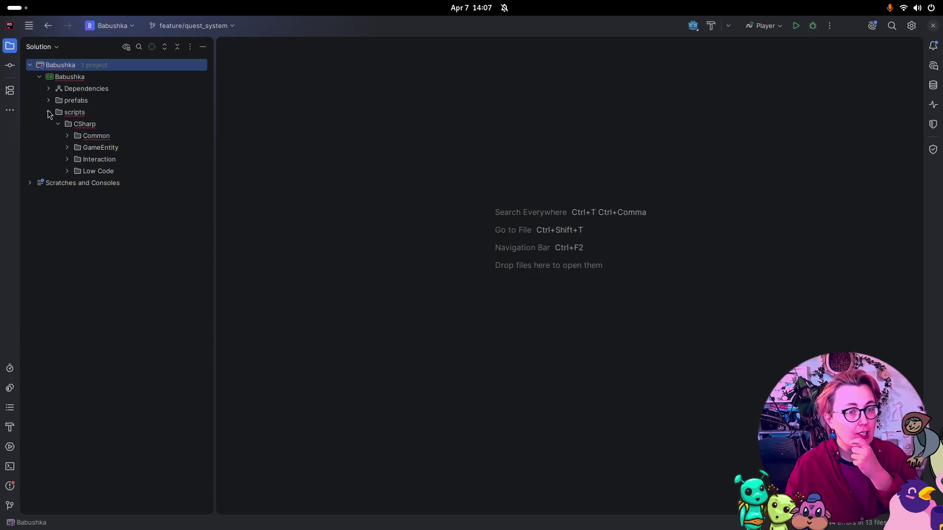
click(68, 136)
click(77, 195)
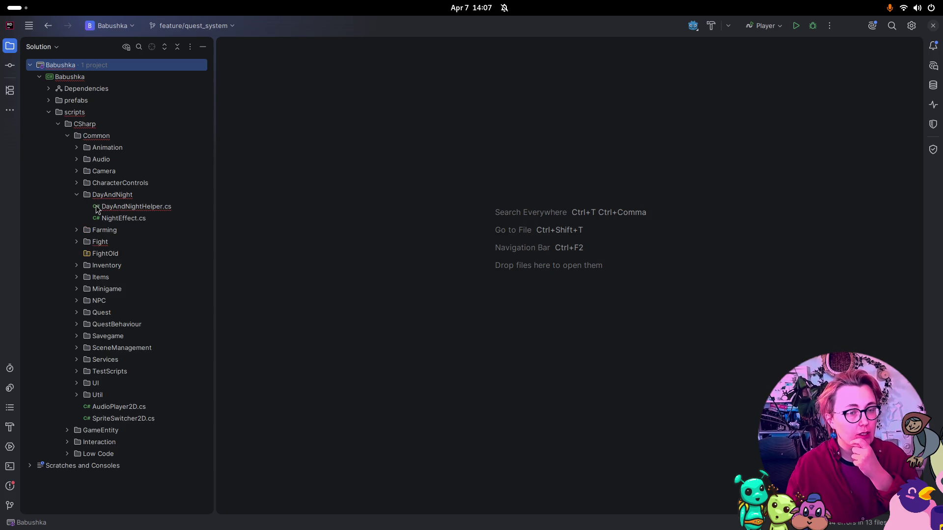
click(142, 210)
double_click(142, 211)
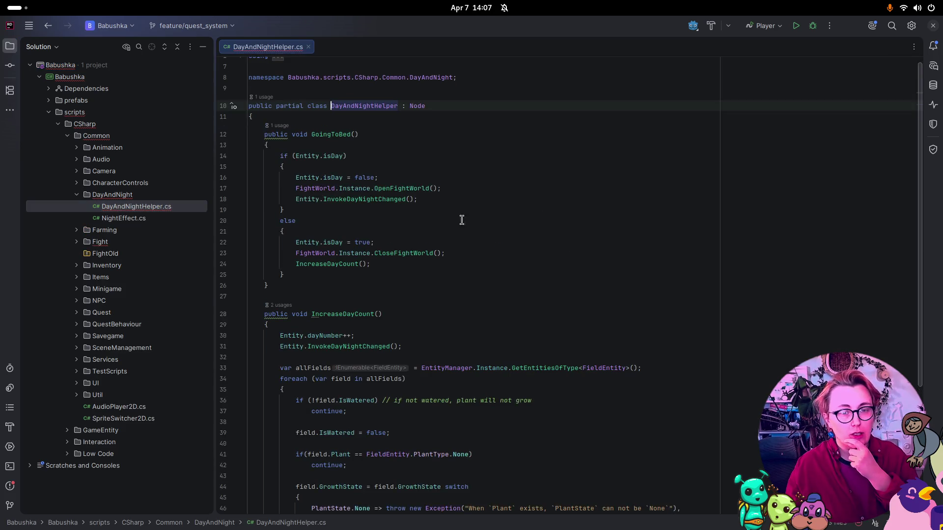
scroll(628, 230, down, 5)
scroll(628, 240, up, 5)
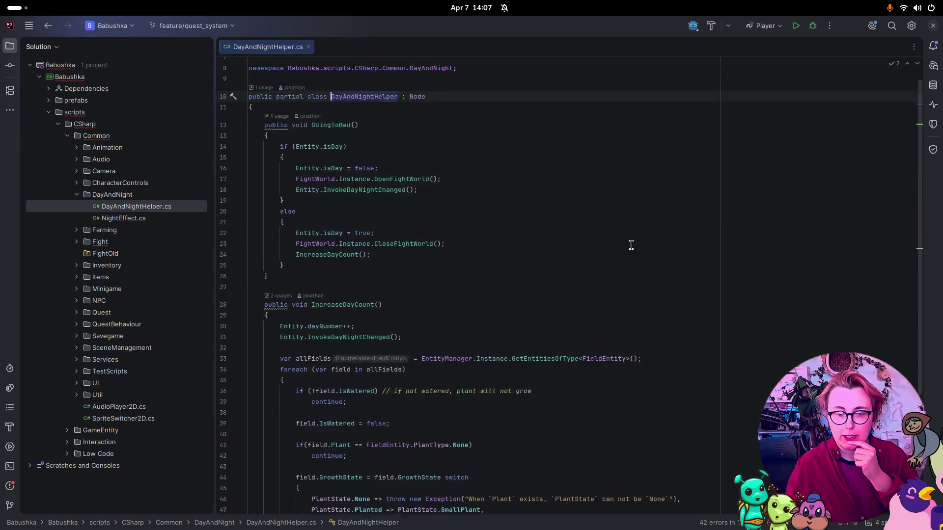
Step: Expand the Fight folder, select FightOld and show its context menu, and expand Quest
click(77, 241)
click(113, 314)
scroll(103, 322, down, 4)
scroll(104, 322, down, 3)
click(109, 289)
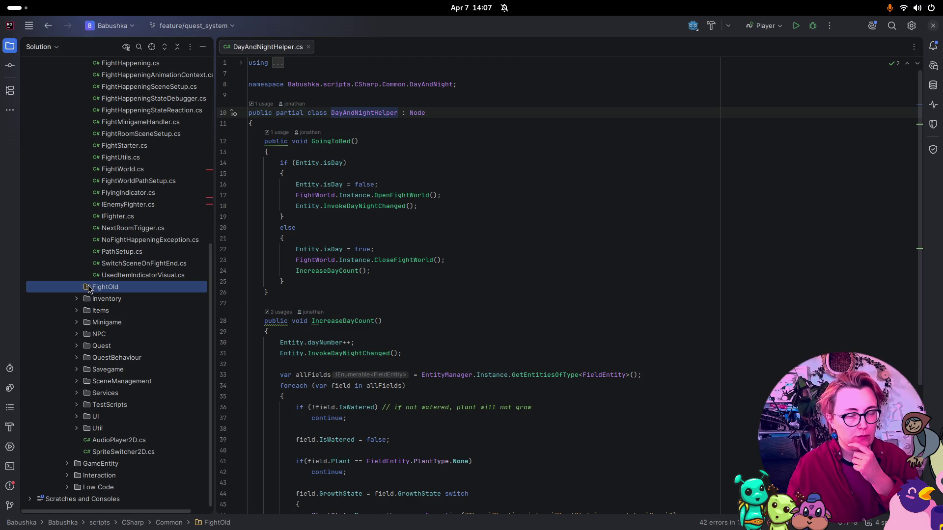
right_click(88, 290)
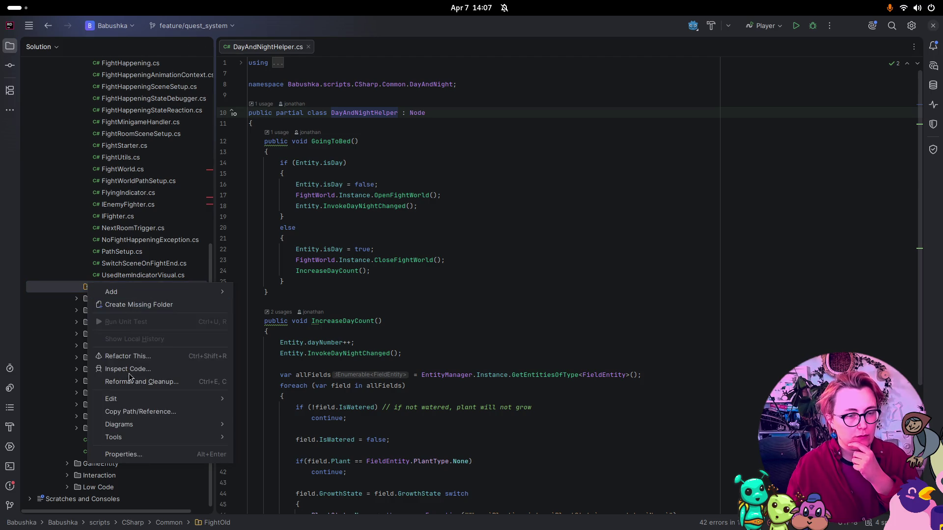
click(77, 347)
key(super)
key(super)
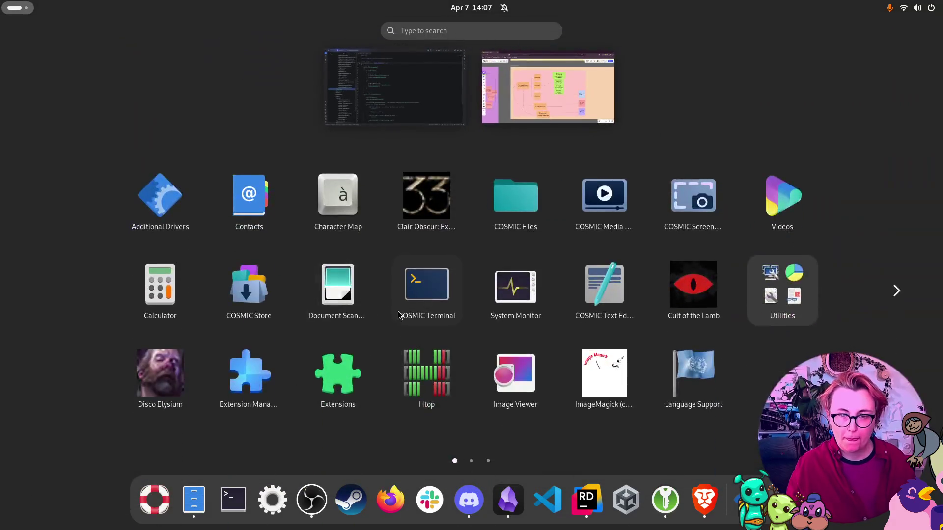
key(super)
key(super)
Step: Review the load warnings in Godot's debugger Errors list
click(467, 332)
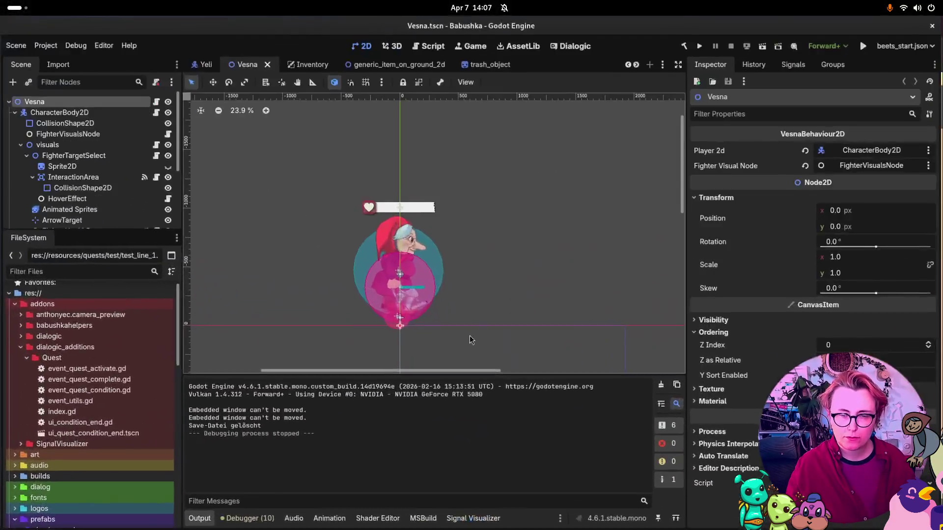
click(264, 520)
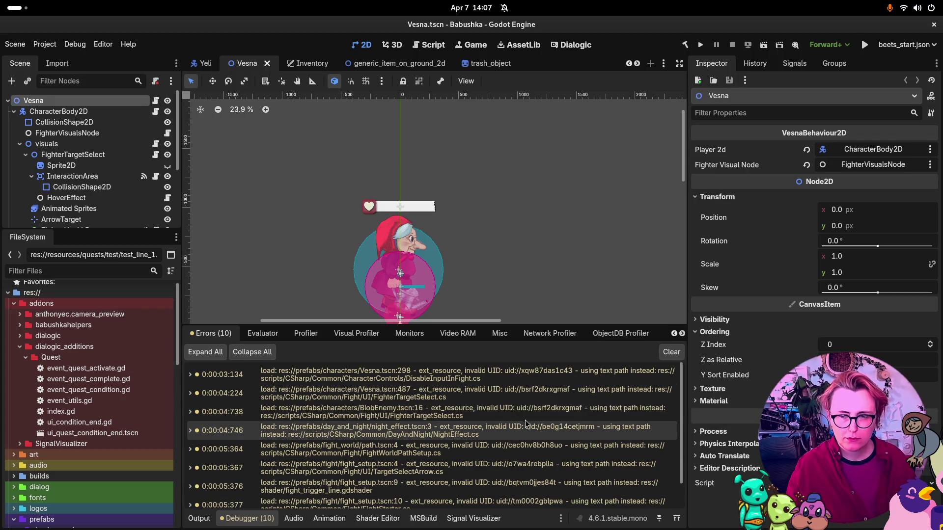
mouse_move(526, 418)
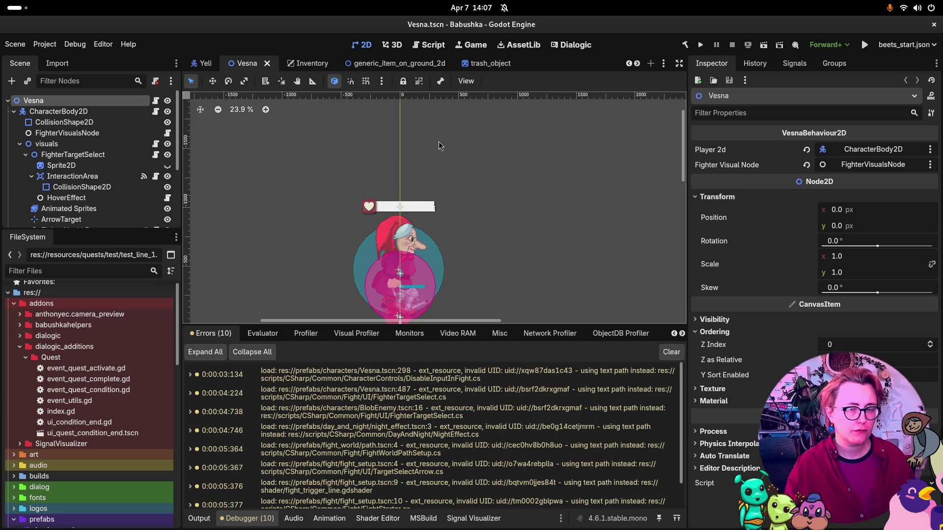
key(super)
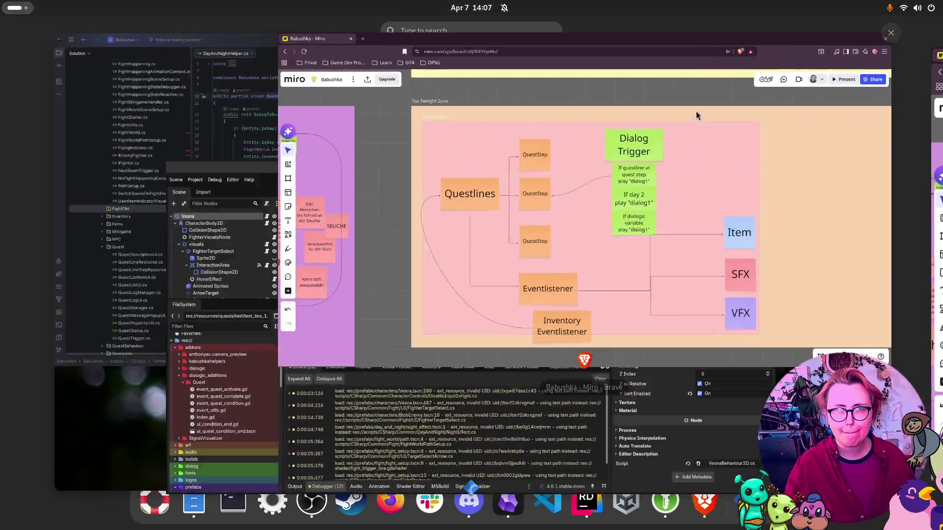
click(696, 111)
key(super)
click(499, 364)
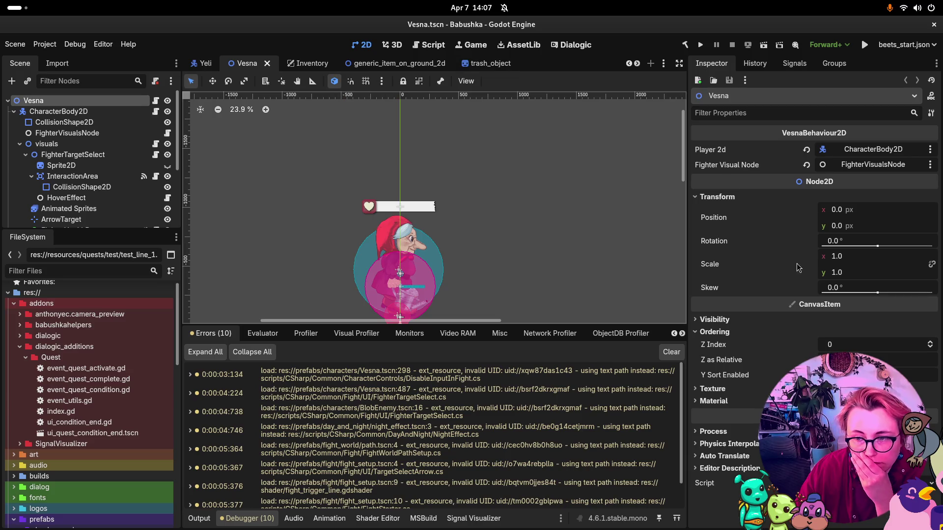
Step: Clear the debugger's error list, go back to the Output log, and return to Rider
click(670, 352)
click(199, 518)
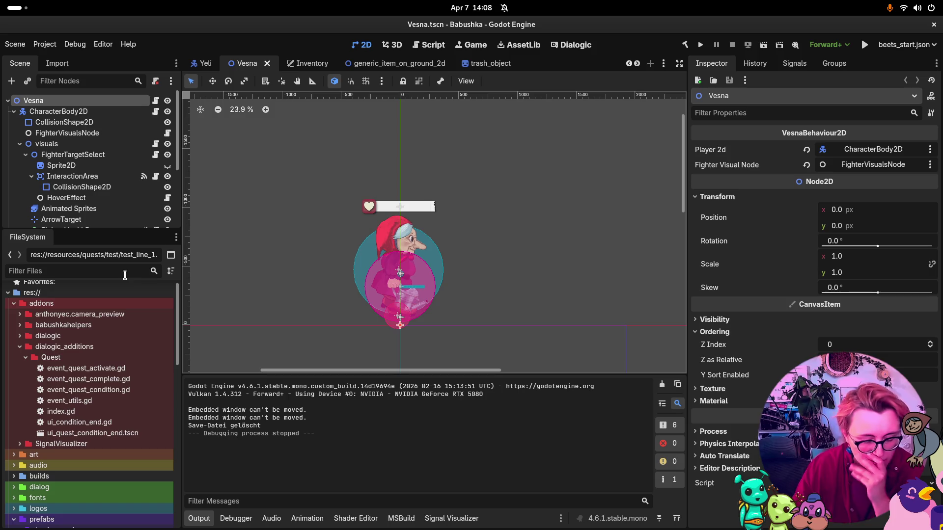
key(super)
click(366, 211)
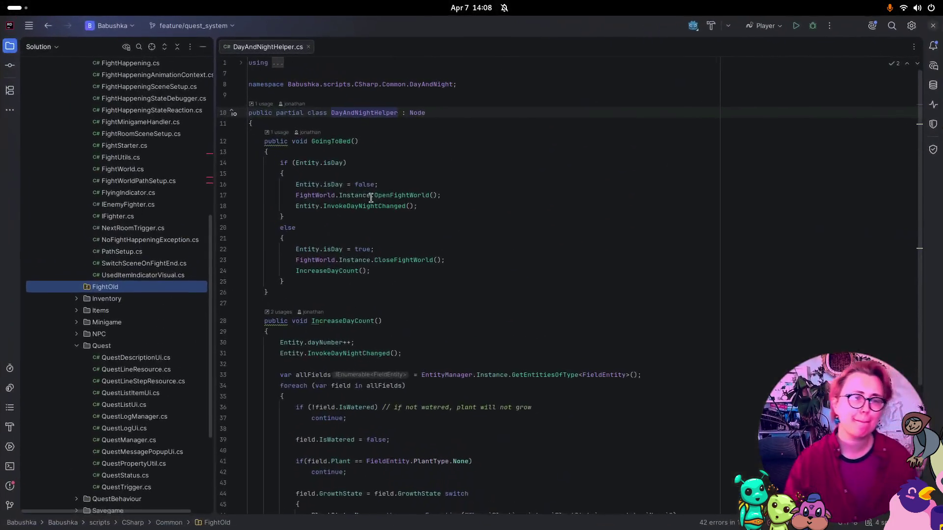
Step: Delete the FightOld folder from the solution
right_click(117, 287)
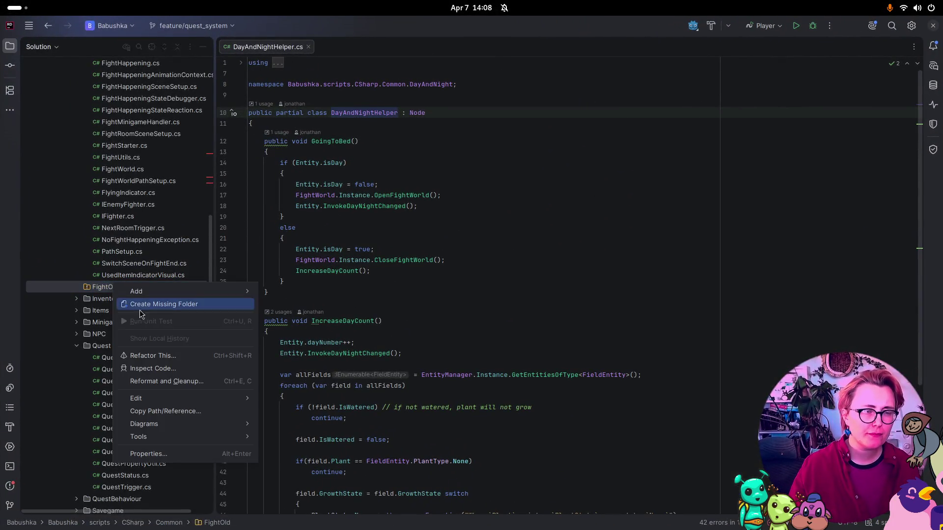
click(104, 291)
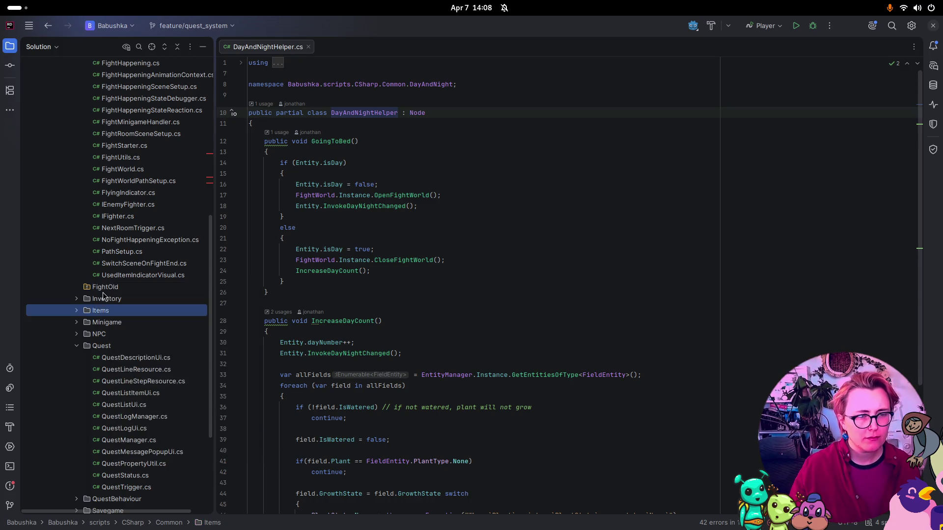
key(Delete)
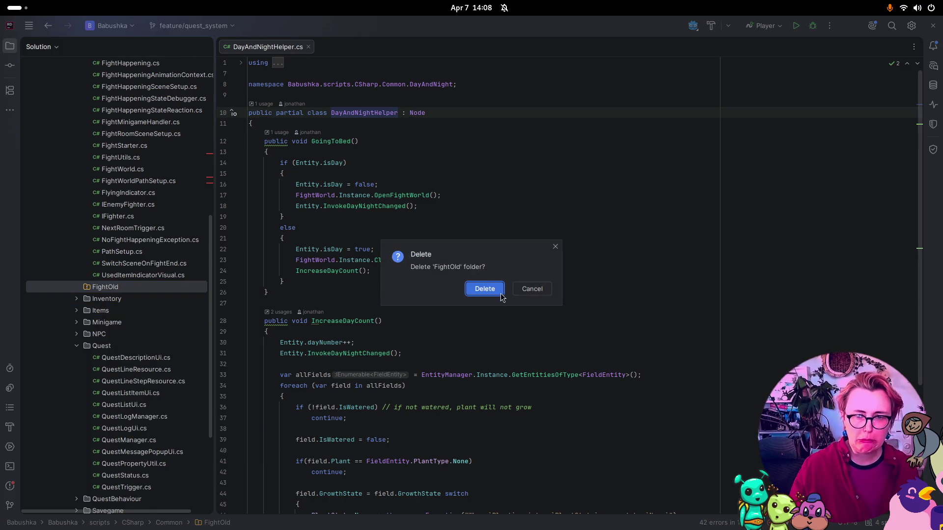
click(486, 290)
Step: Open VesnaAttackActionAnimation.cs and BlobAttackActionAnimation.cs from the ActionAnimations folder
click(125, 254)
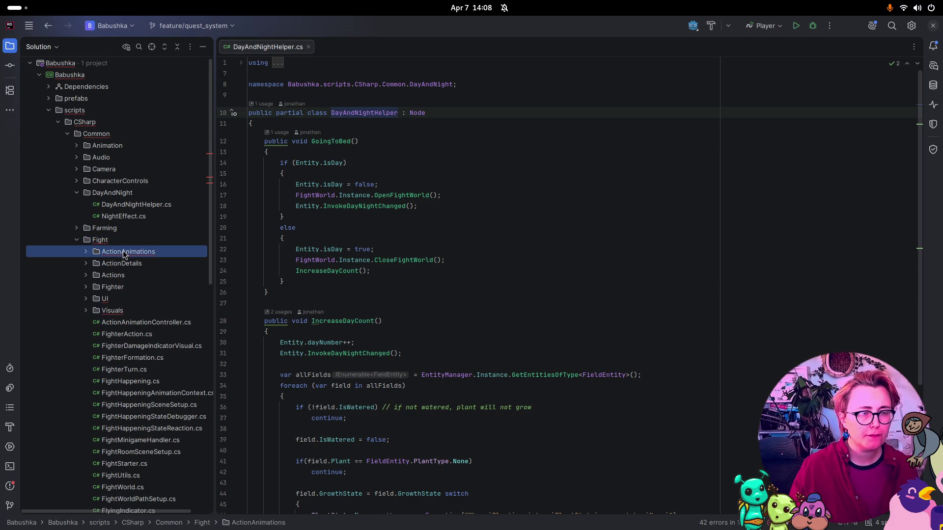
double_click(126, 254)
scroll(497, 270, down, 5)
scroll(497, 270, up, 5)
click(86, 263)
scroll(547, 254, down, 5)
scroll(526, 267, up, 5)
double_click(189, 275)
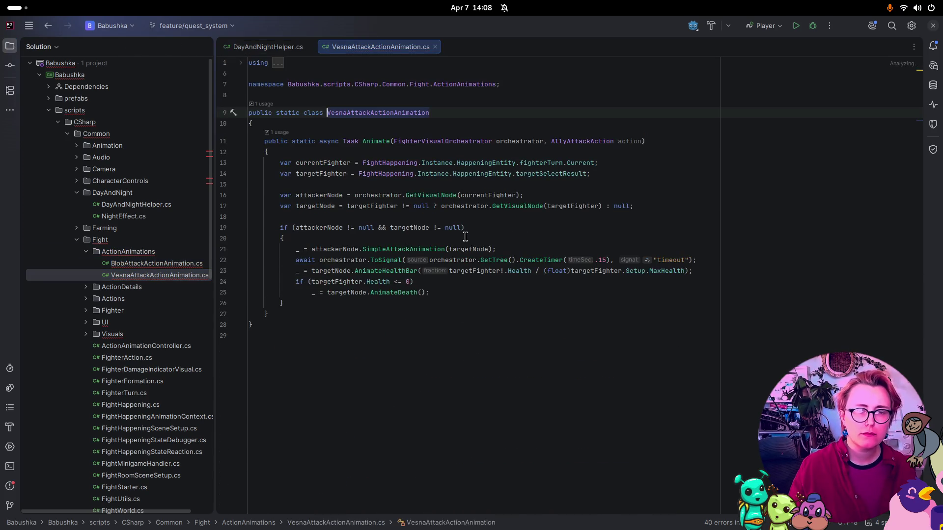
click(188, 266)
double_click(188, 265)
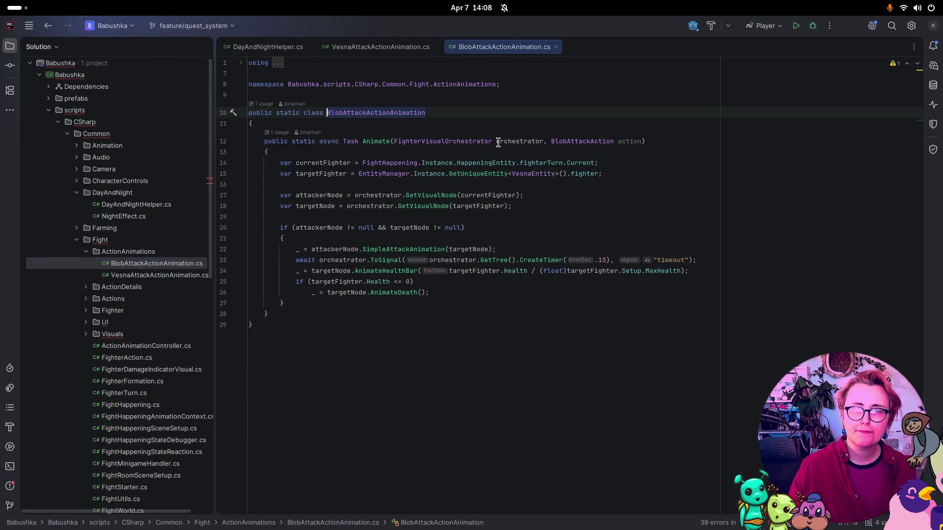
click(86, 251)
Step: Open FightCameraTarget.cs, FightHappeningVisual.cs and VisibleInFight.cs from the Visuals folder
click(86, 310)
double_click(130, 335)
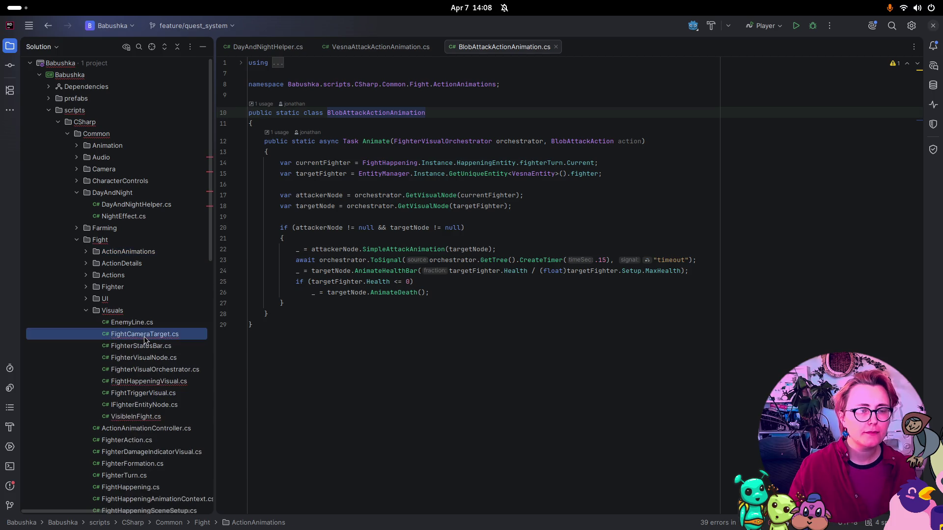
double_click(162, 383)
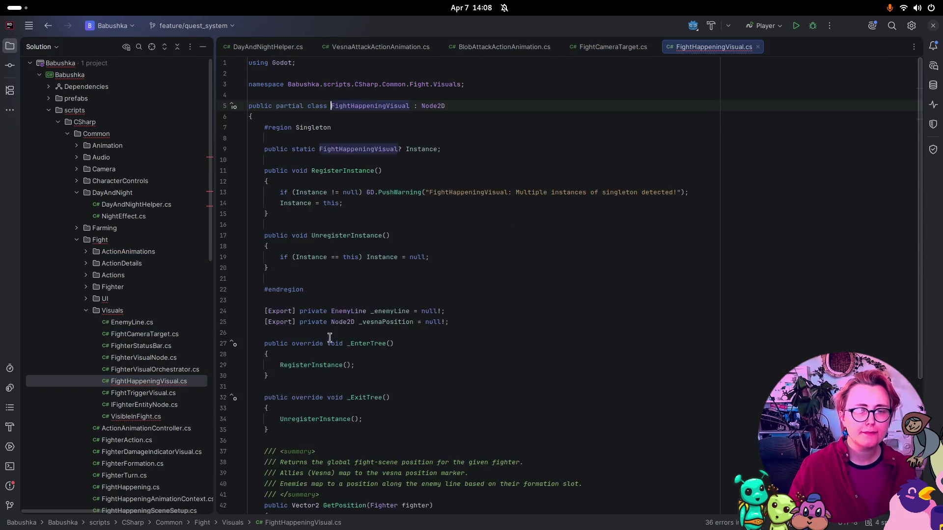
double_click(135, 416)
click(500, 289)
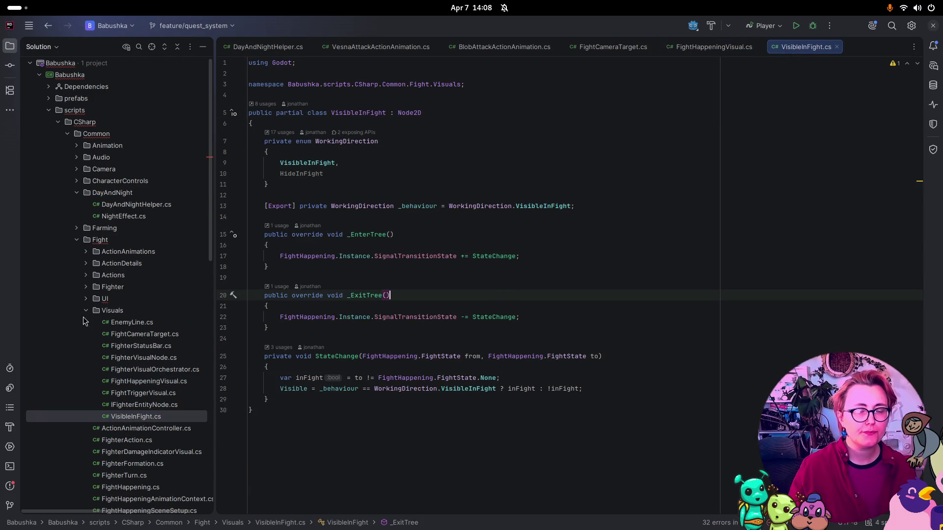
Step: Open ActionButtonLine.cs and TargetSelectArrow.cs from the UI folder
click(86, 299)
double_click(172, 324)
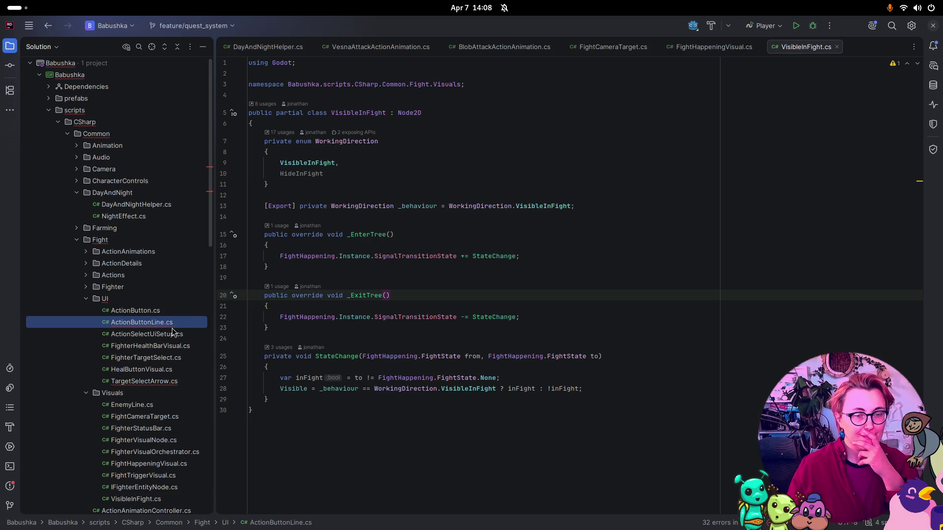
scroll(247, 329, down, 15)
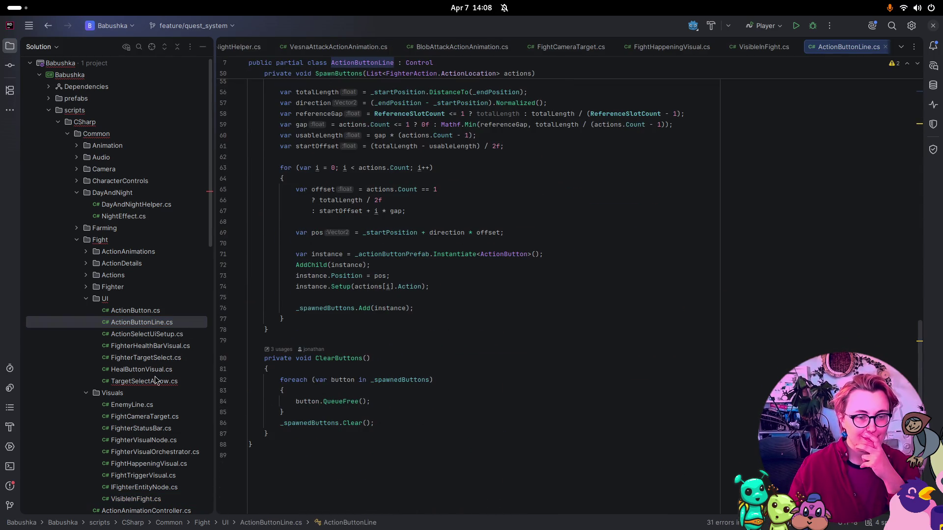
click(154, 384)
double_click(154, 385)
scroll(384, 301, down, 15)
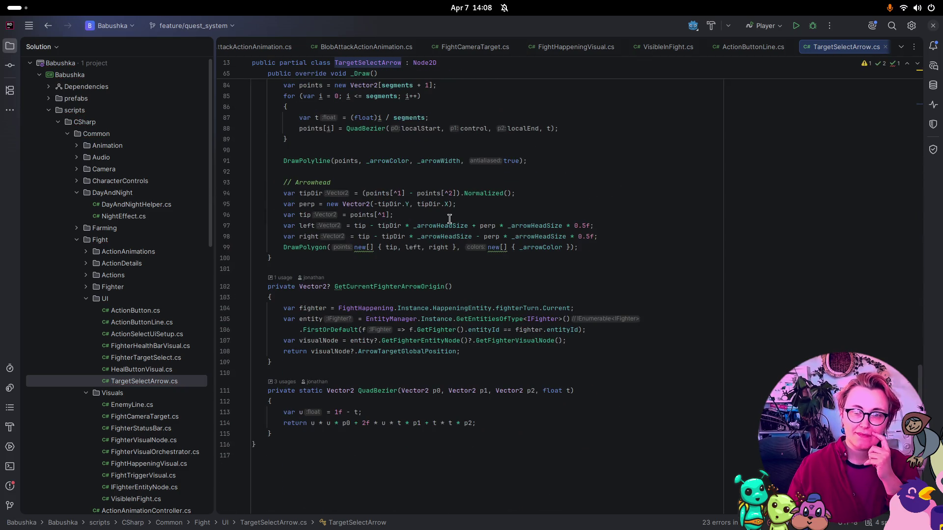
click(86, 299)
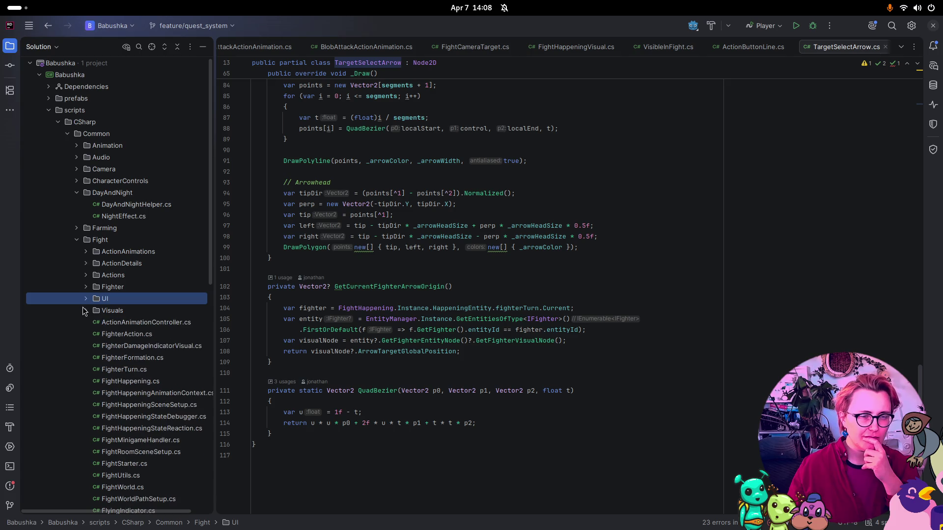
Step: Close all open script tabs with Close All Tabs
mouse_move(427, 290)
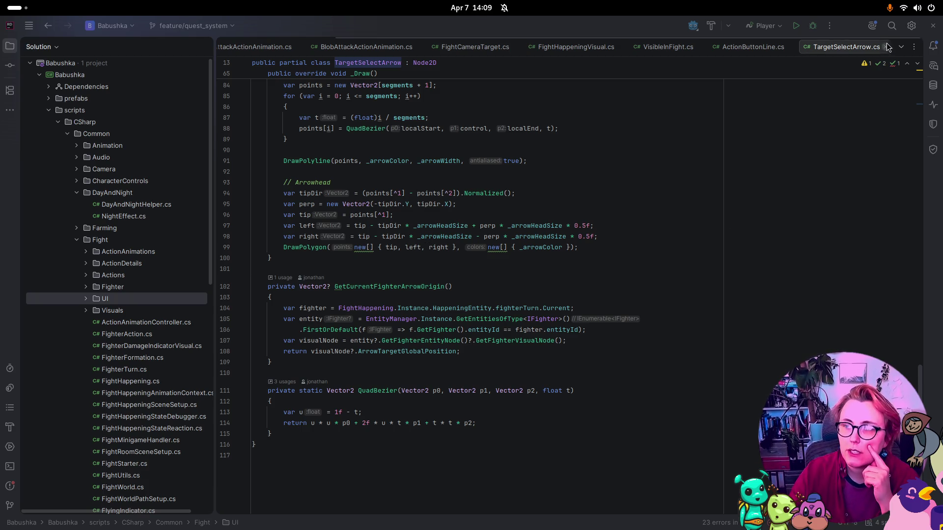
click(723, 48)
click(914, 47)
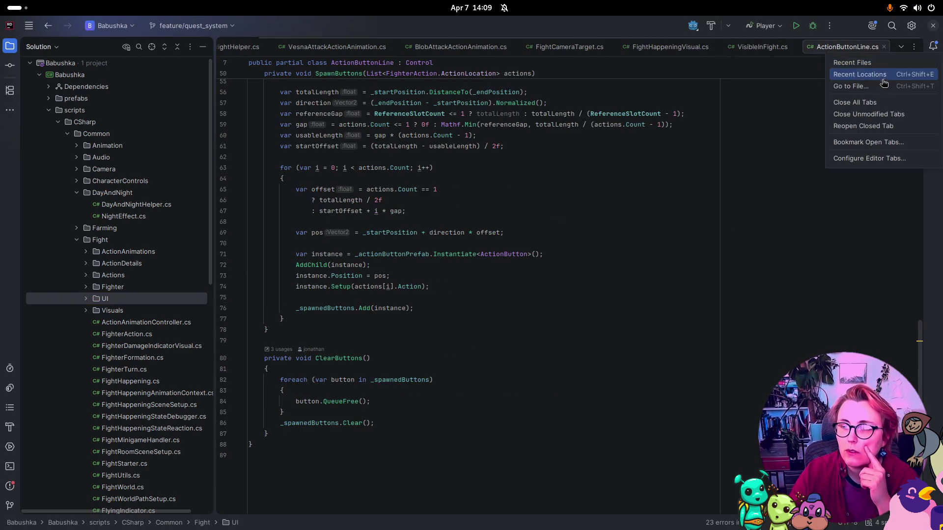
click(883, 116)
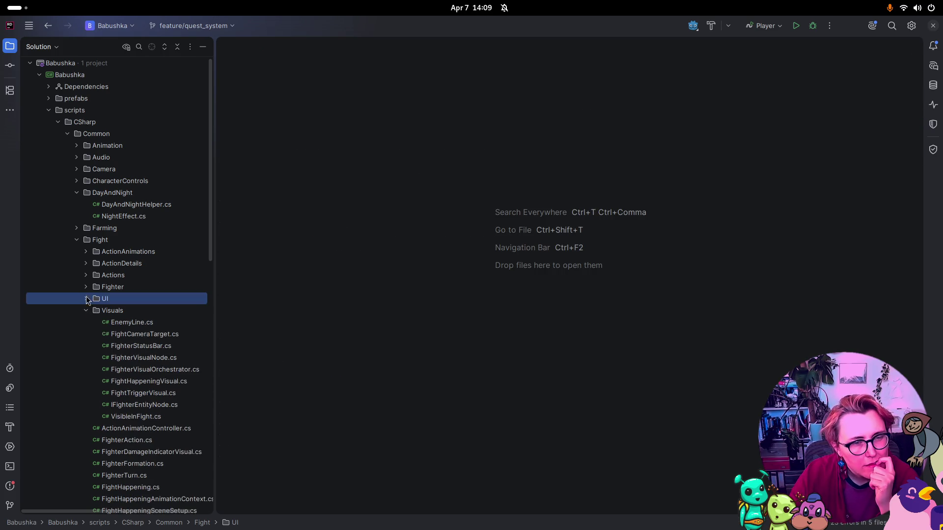
Step: Collapse the Fight and DayAndNight folders and open Quest/QuestManager.cs
click(78, 241)
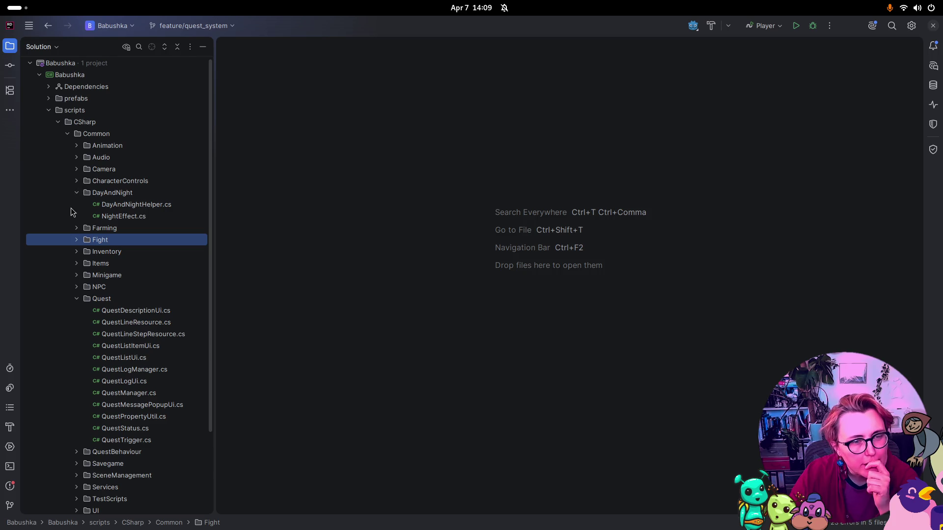
click(78, 193)
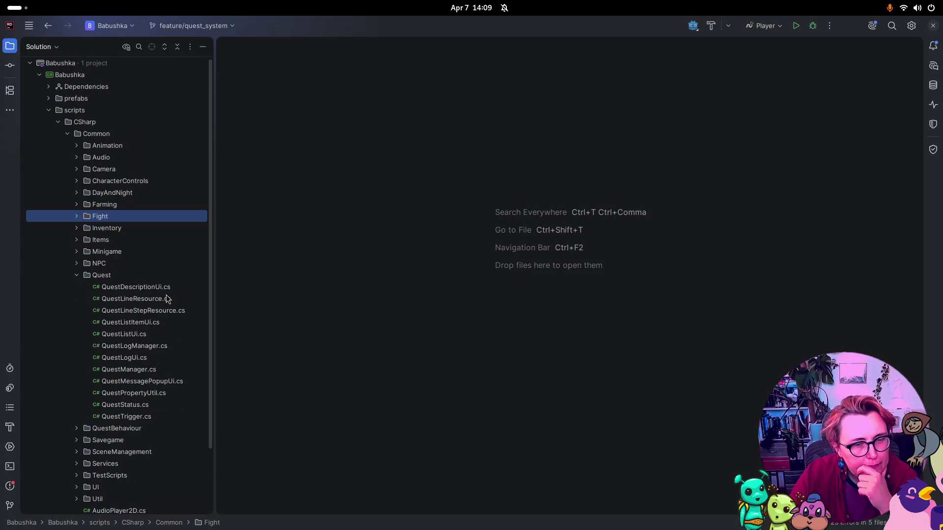
double_click(139, 372)
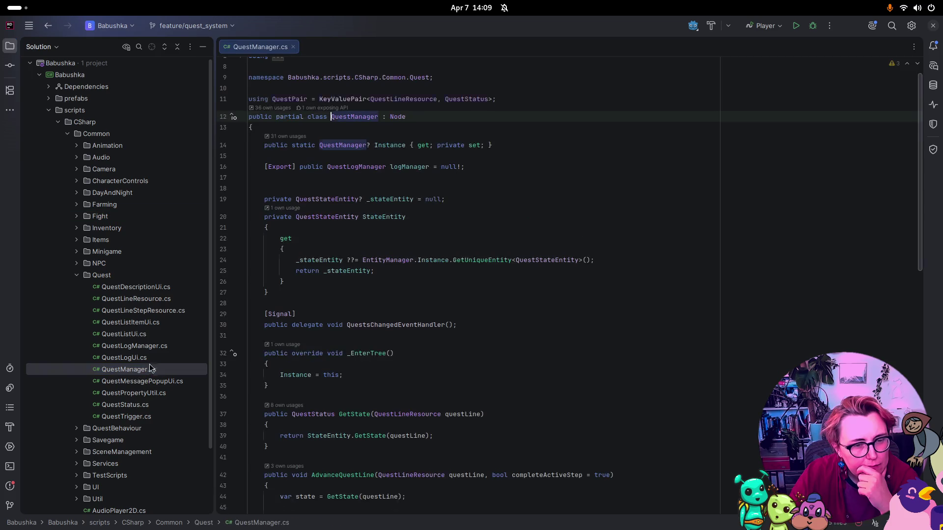
Step: Close the trash_object scene tab in Godot
key(super)
click(442, 368)
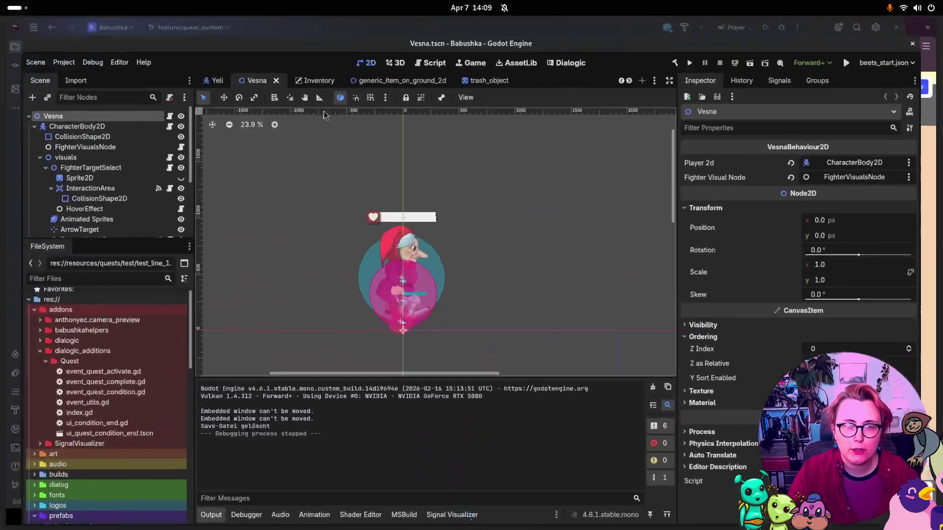
click(489, 63)
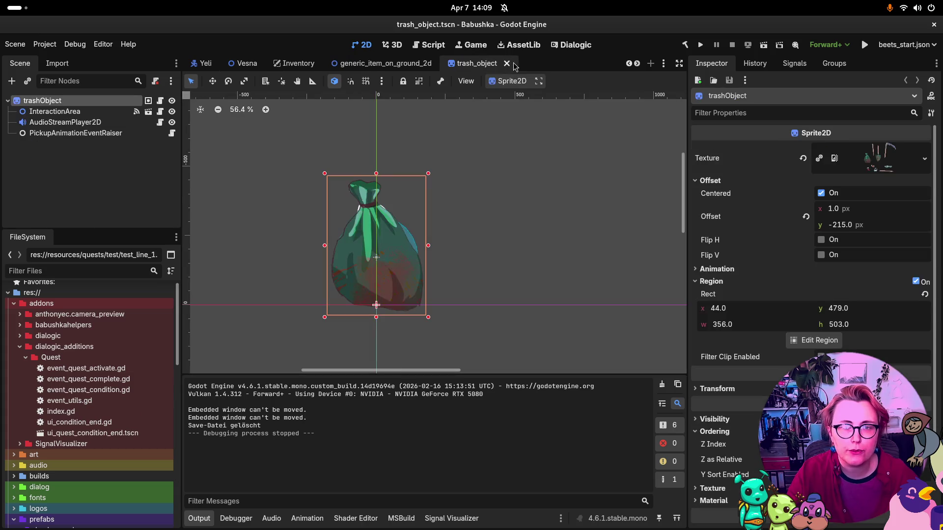
click(516, 64)
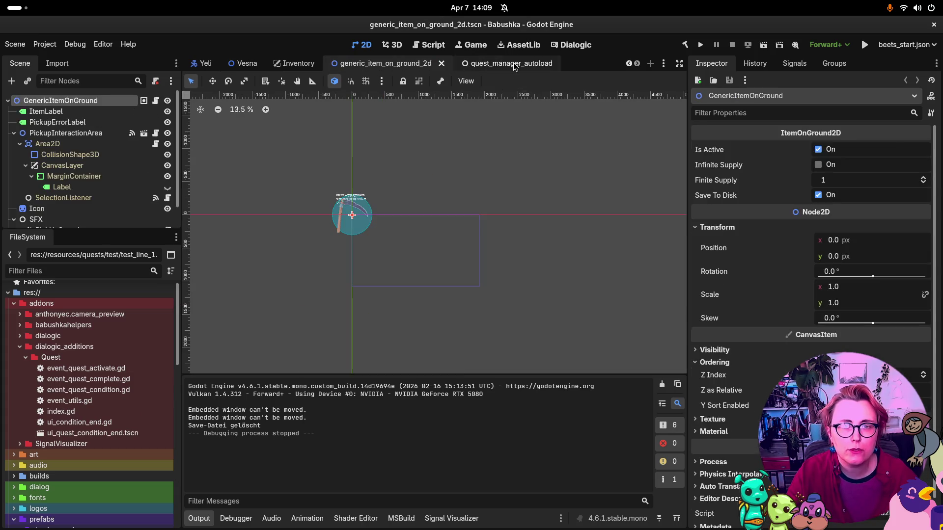
Step: Open the QuestManager autoload scene from Project Settings > Globals > Autoload
click(45, 44)
click(72, 61)
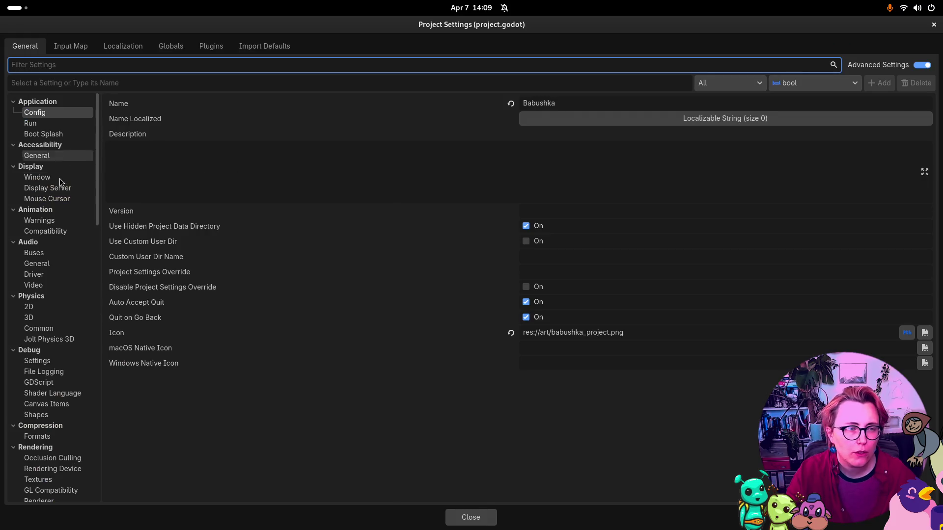
click(180, 48)
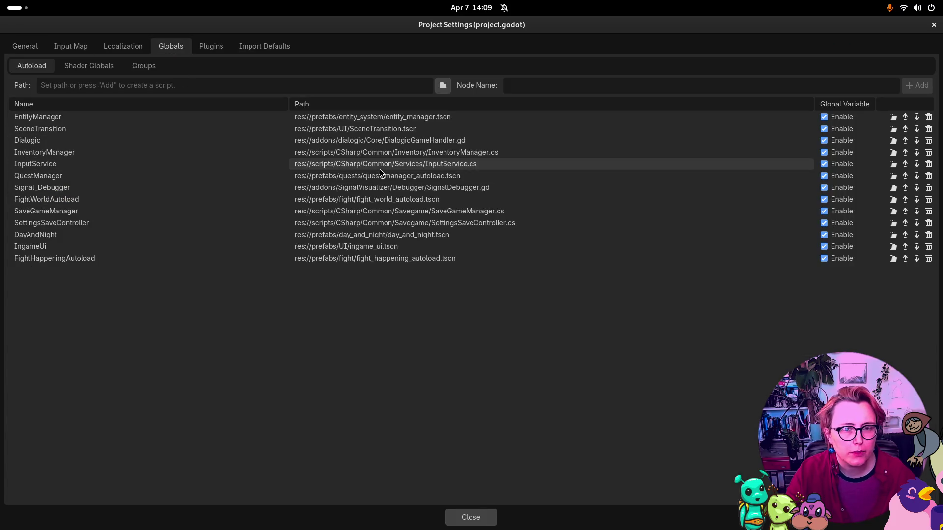
double_click(307, 176)
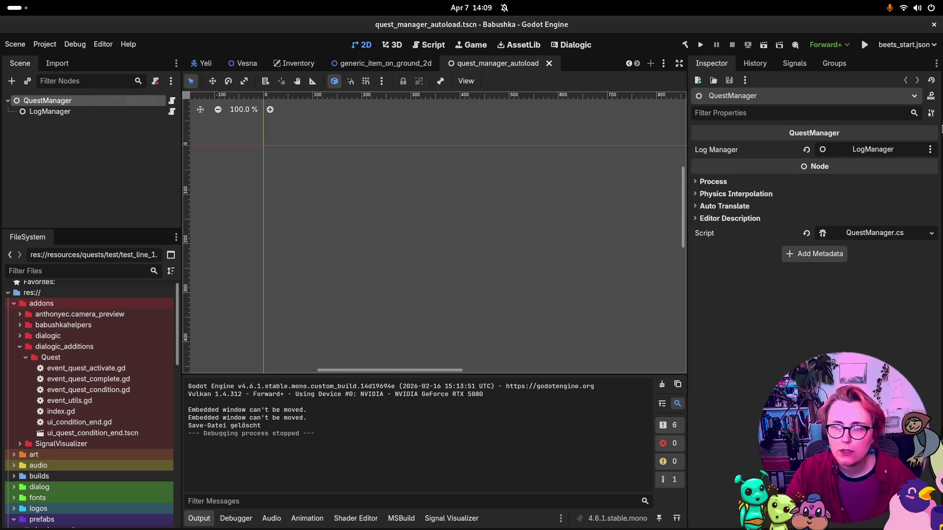
click(875, 233)
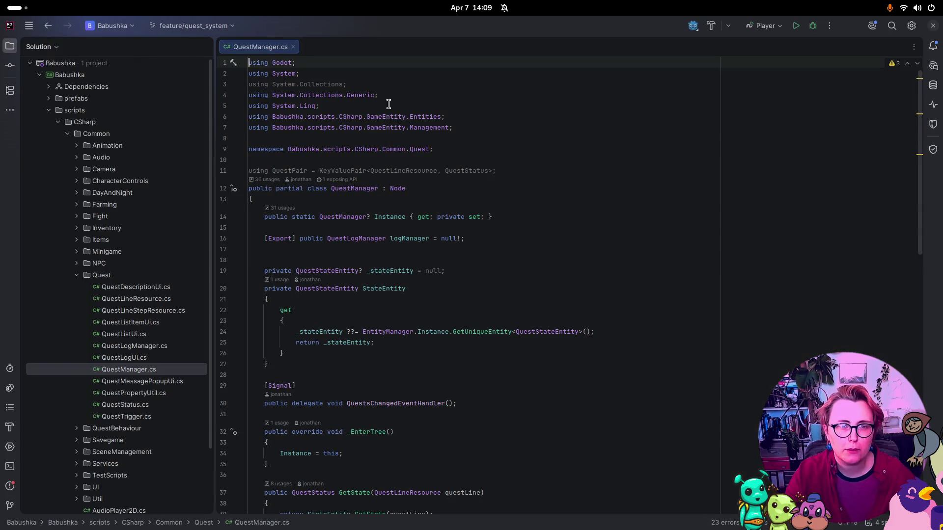
Step: Remove the unused System.Collections imports, the QuestPair alias, and the blank line before the class
triple_click(360, 84)
key(BackSpace)
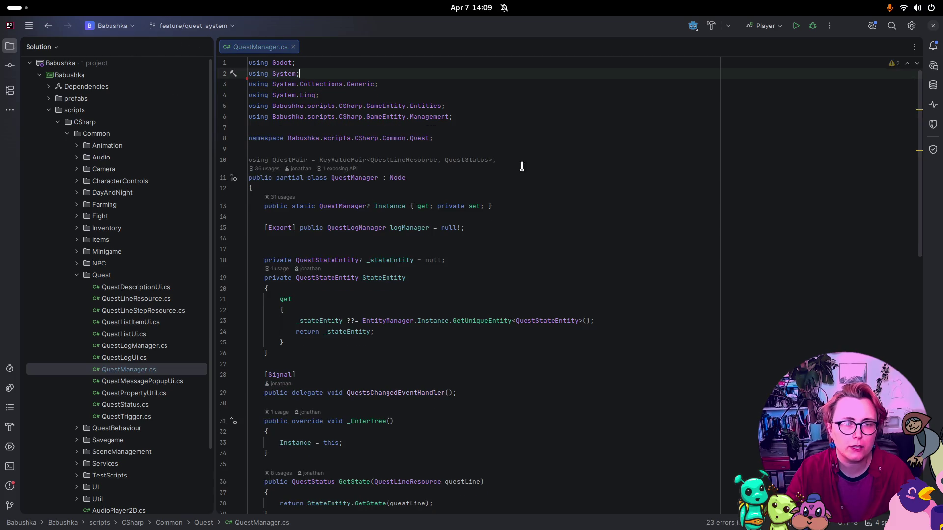
click(521, 158)
click(344, 168)
drag(497, 160, 236, 160)
key(BackSpace)
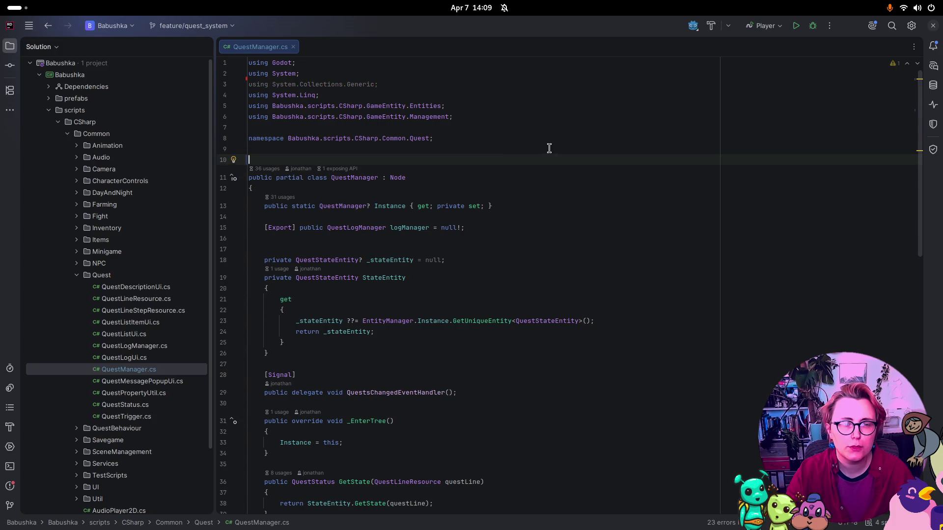
triple_click(417, 84)
key(BackSpace)
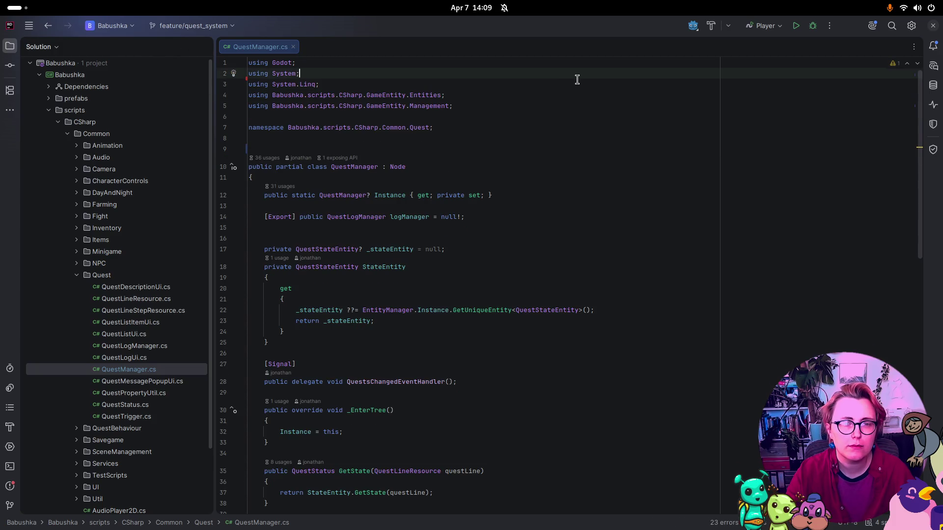
scroll(619, 172, down, 1)
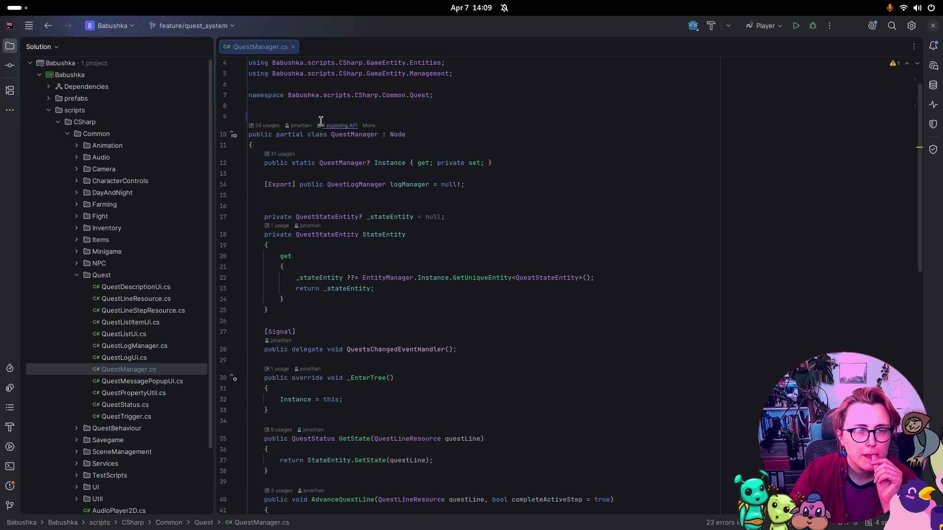
key(BackSpace)
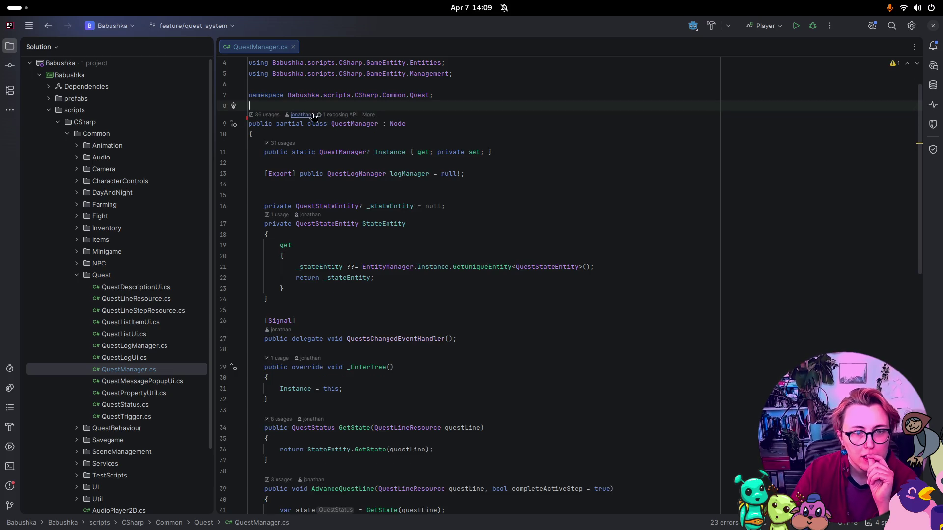
Step: Check StateEntity usages, then jump to the QuestStateEntity definition from line 17
scroll(425, 206, down, 1)
scroll(426, 216, down, 3)
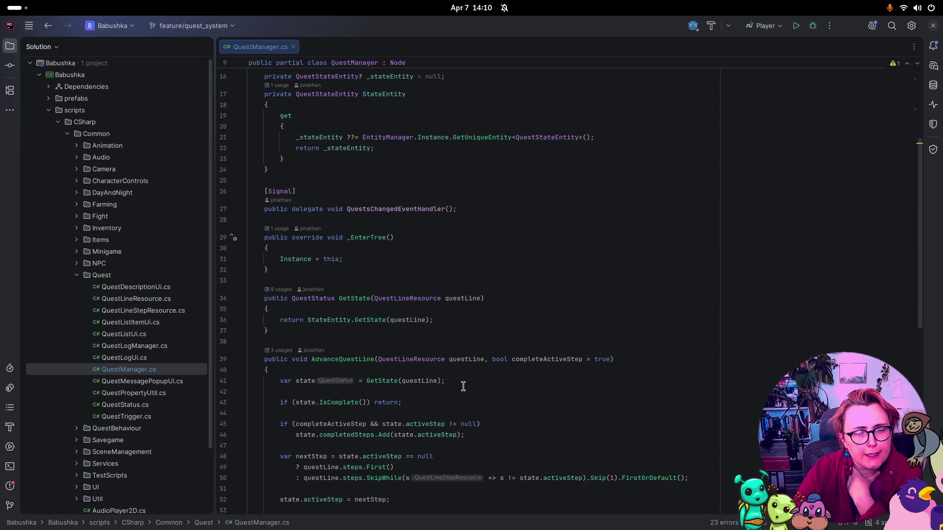
scroll(502, 318, up, 4)
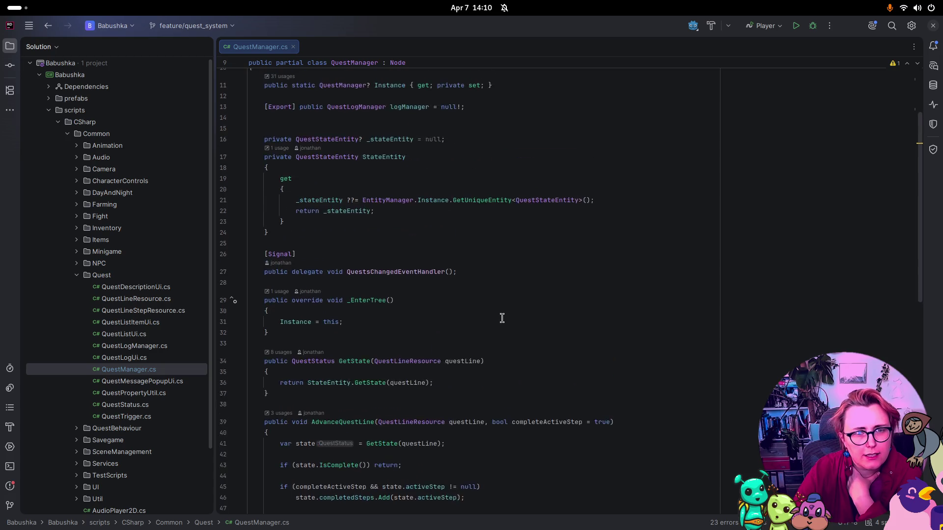
scroll(506, 314, down, 4)
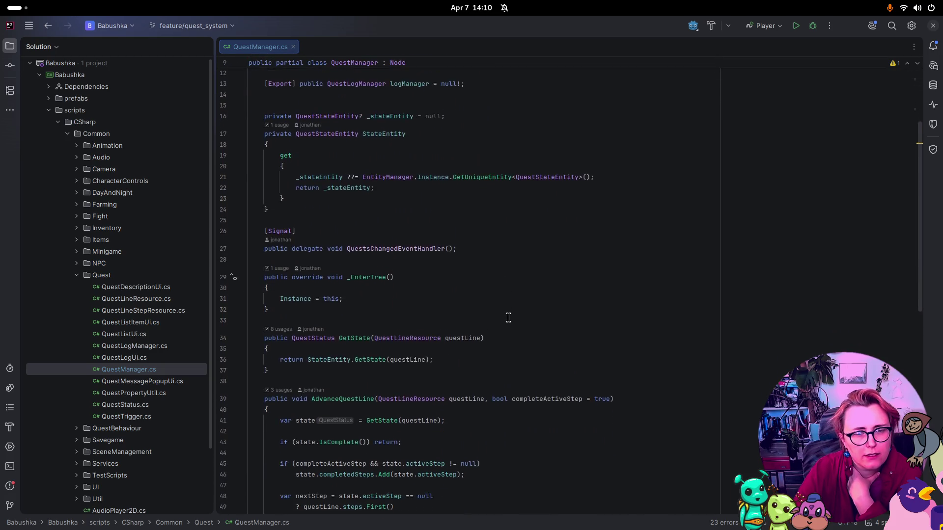
scroll(515, 310, down, 2)
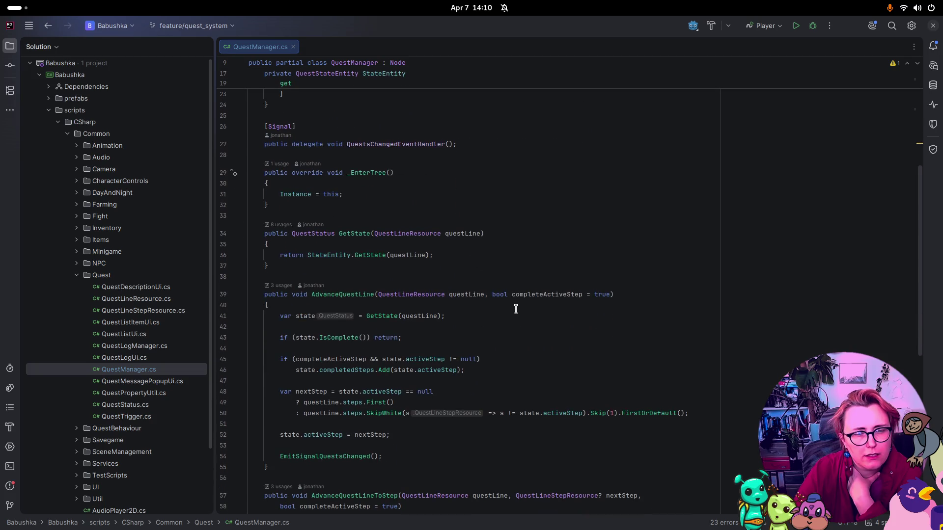
click(319, 255)
scroll(447, 263, up, 5)
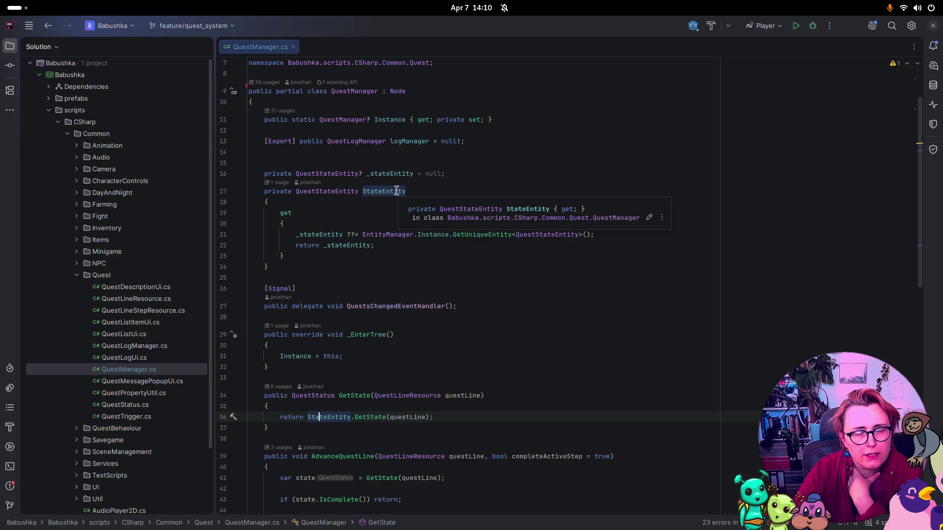
click(343, 195)
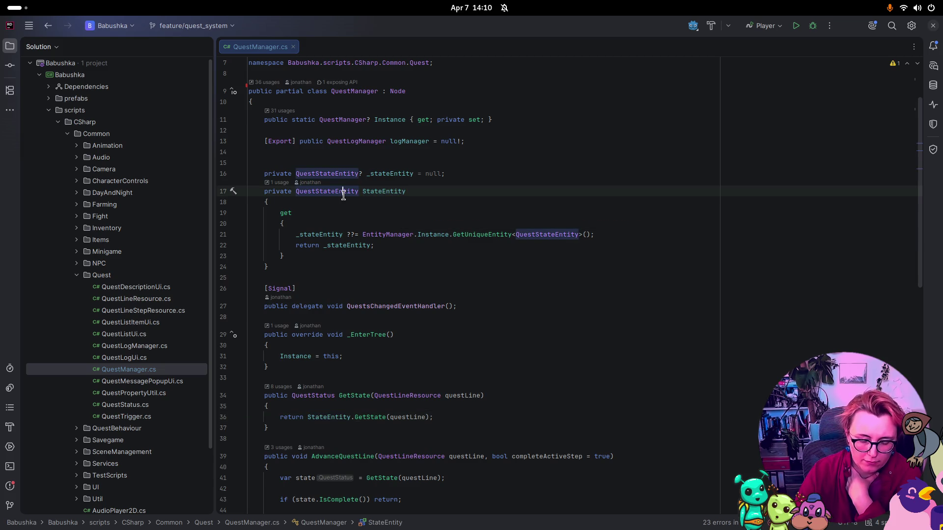
ctrl+click(343, 194)
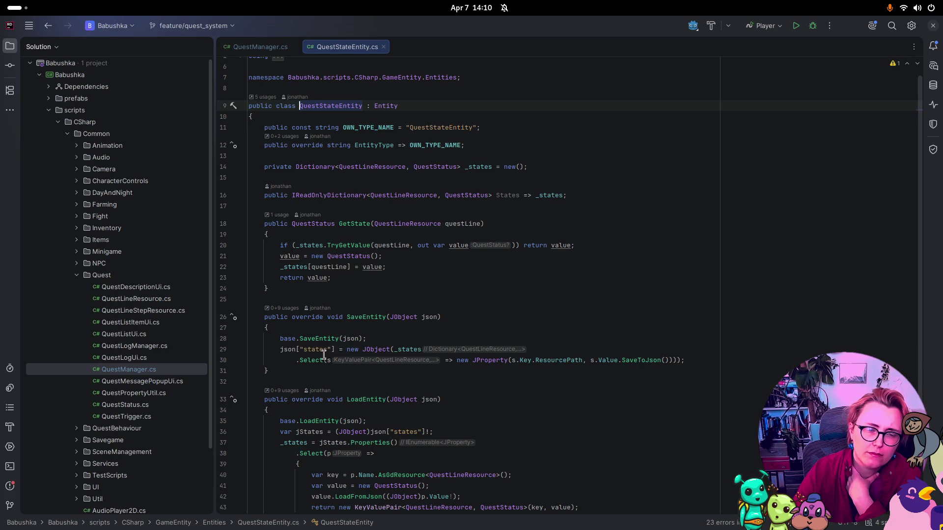
Step: Open the QuestStatus definition from line 16, then return to QuestStateEntity.cs
scroll(448, 342, down, 3)
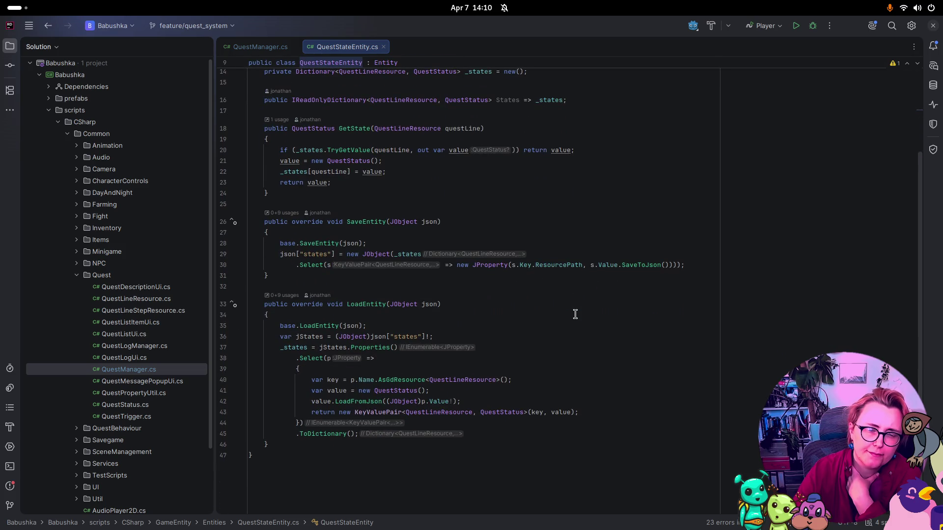
scroll(575, 313, up, 3)
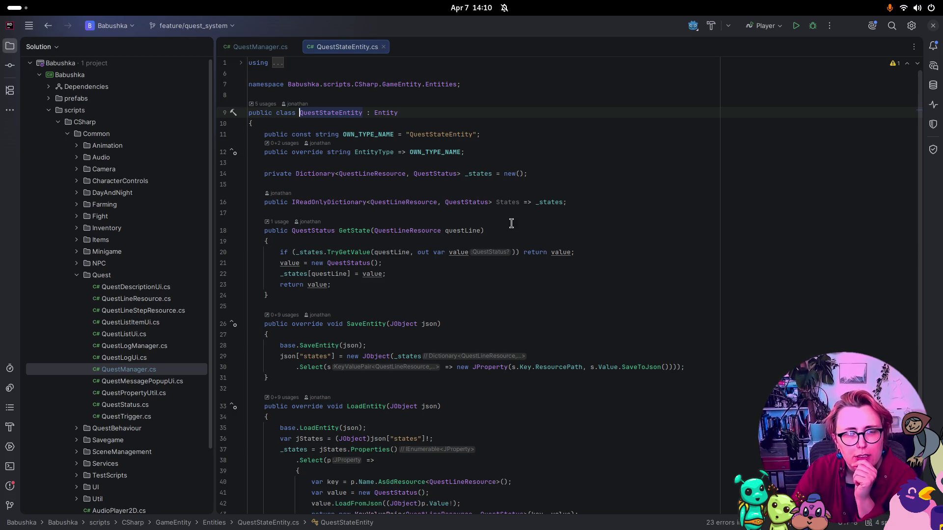
click(479, 202)
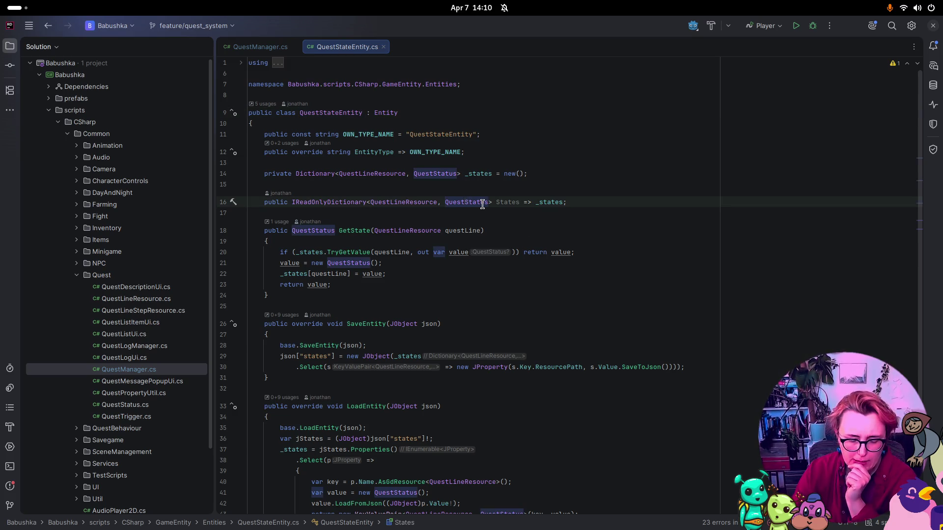
ctrl+click(480, 202)
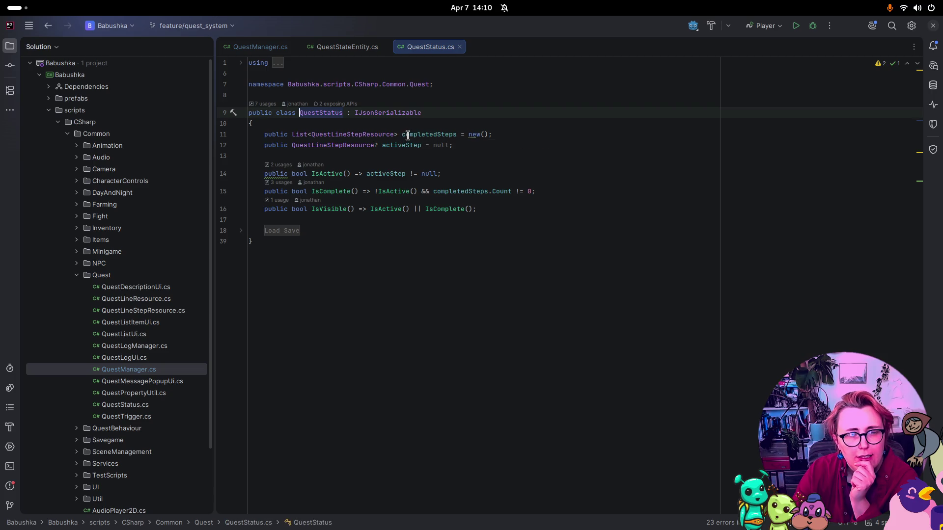
mouse_move(386, 147)
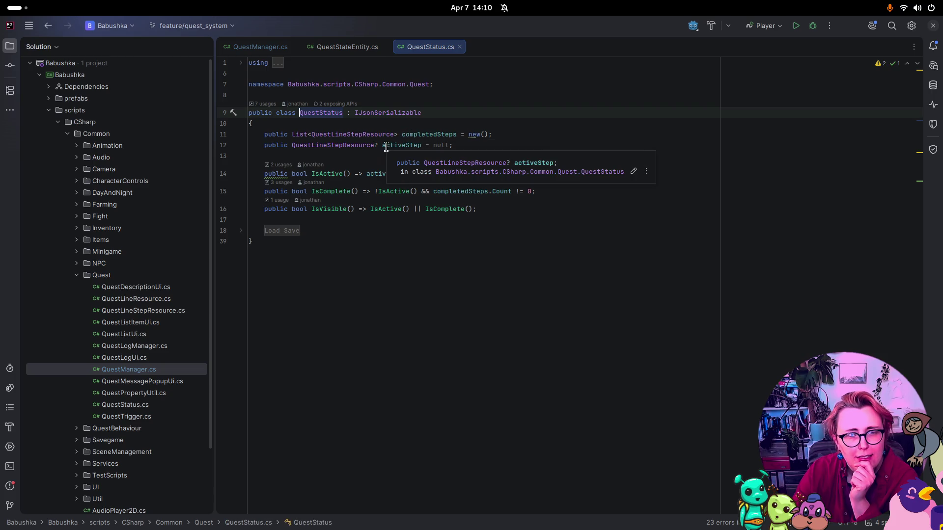
mouse_move(411, 136)
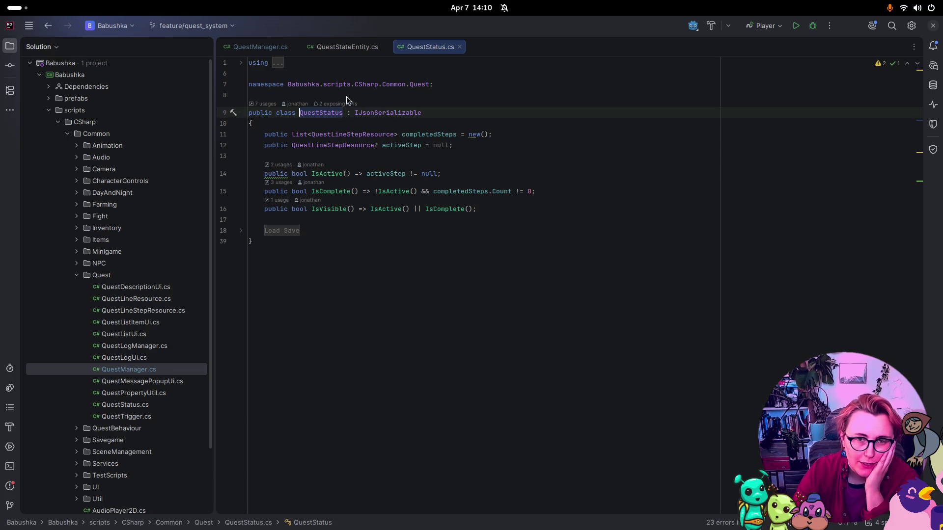
click(324, 47)
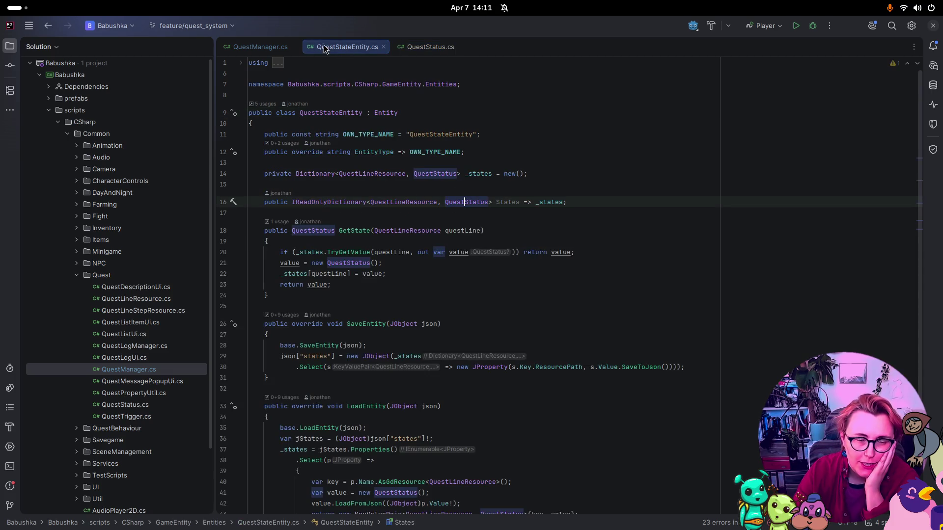
Step: Switch back to QuestManager.cs and read through GetState, AdvanceQuestLine and related methods
click(257, 47)
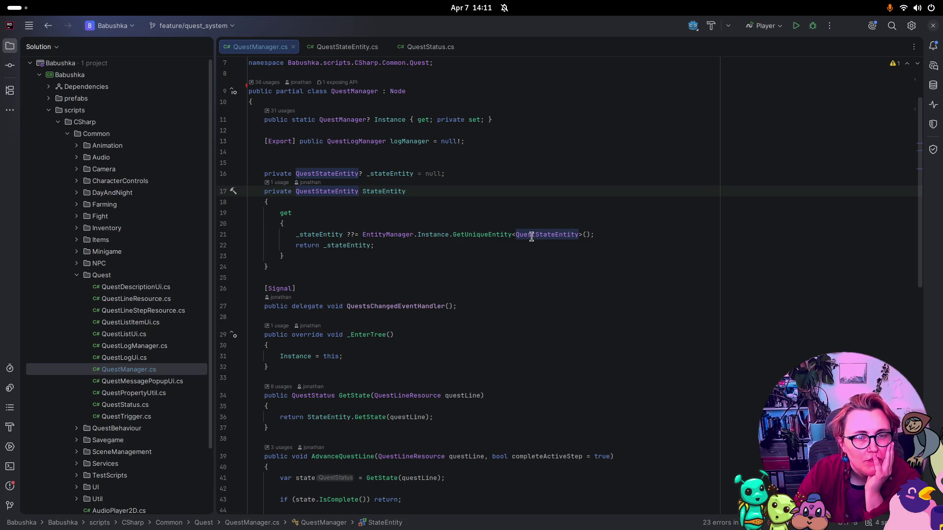
scroll(532, 238, down, 3)
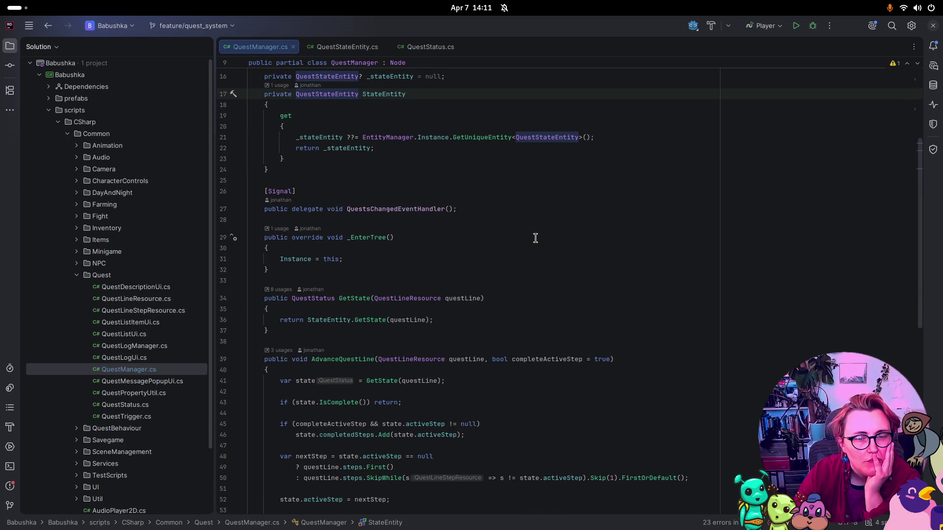
scroll(536, 238, down, 1)
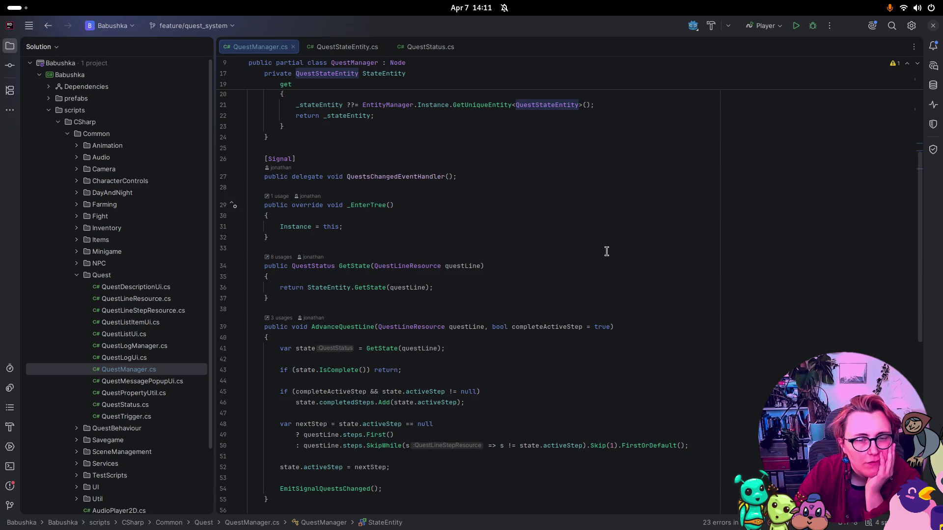
scroll(607, 251, down, 5)
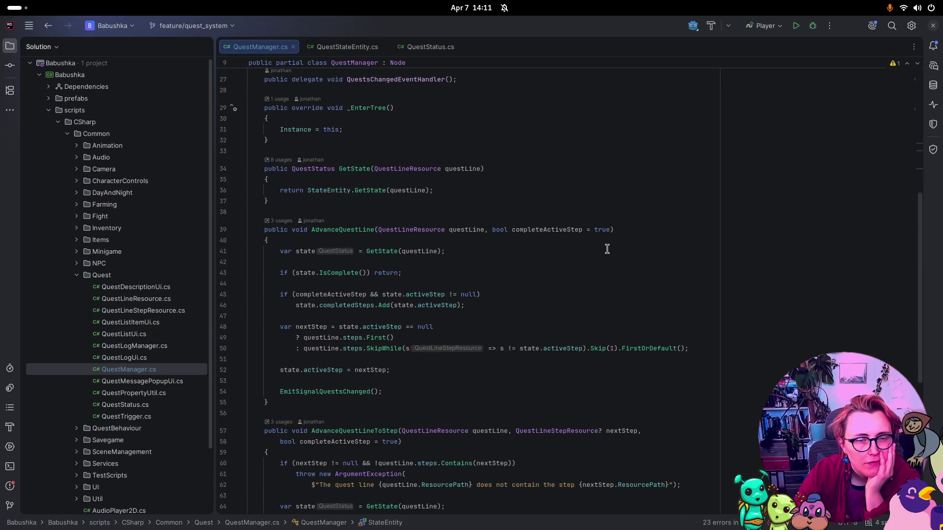
scroll(606, 249, down, 3)
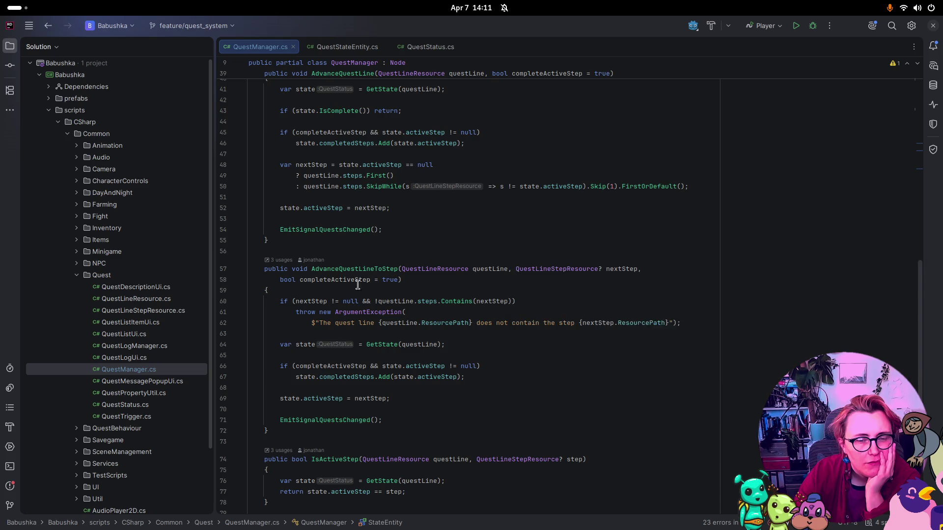
scroll(403, 278, down, 4)
scroll(399, 275, down, 1)
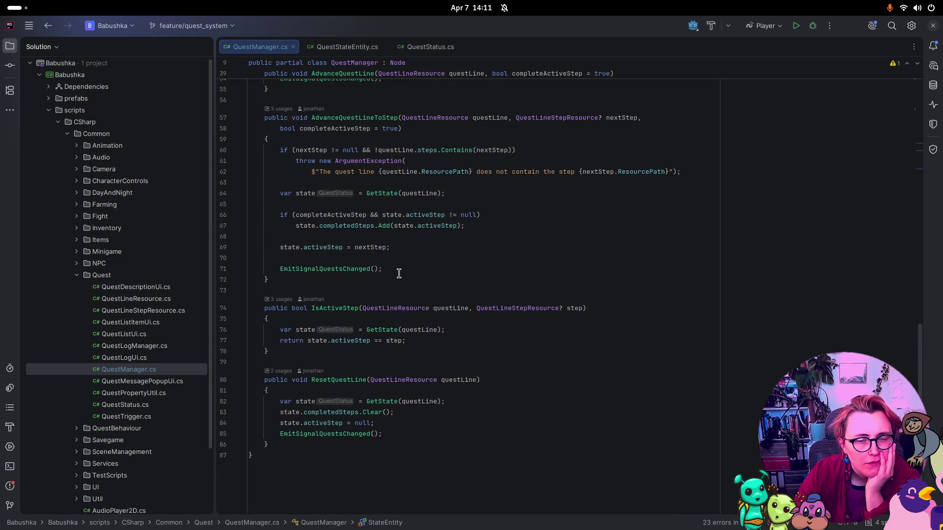
Step: Jump to the QuestLineResource definition from AdvanceQuestLine's parameter on line 39
scroll(399, 274, up, 5)
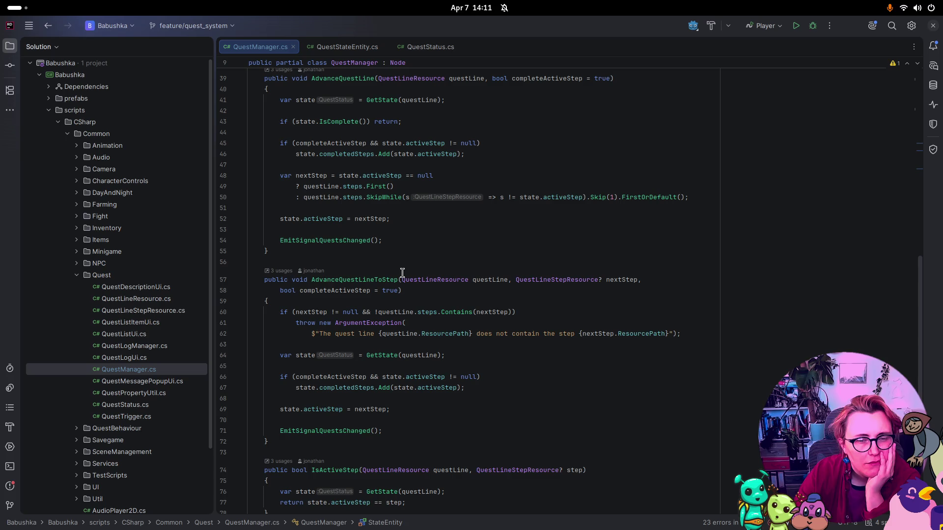
scroll(403, 273, up, 7)
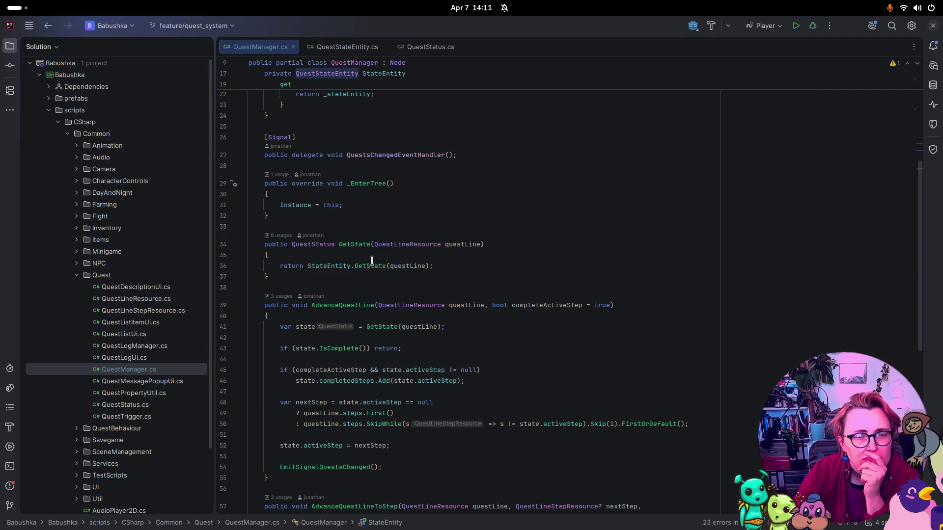
click(379, 305)
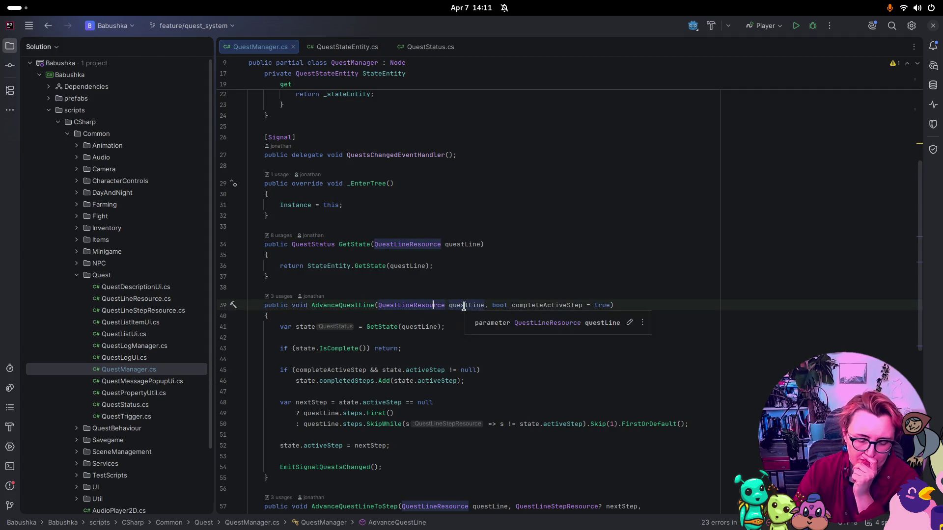
key(ctrl+b)
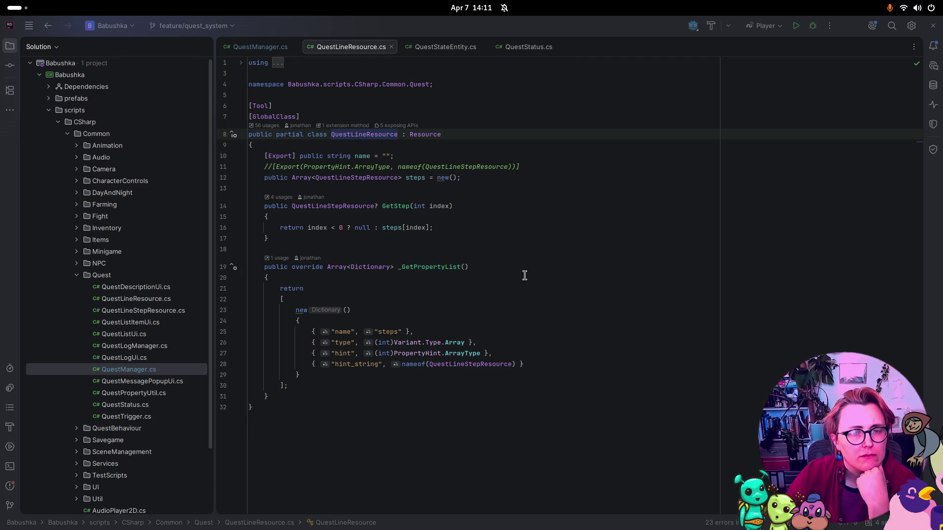
Step: Delete the commented-out Export line in QuestLineResource.cs and list its 56 usages
drag(534, 167, 396, 156)
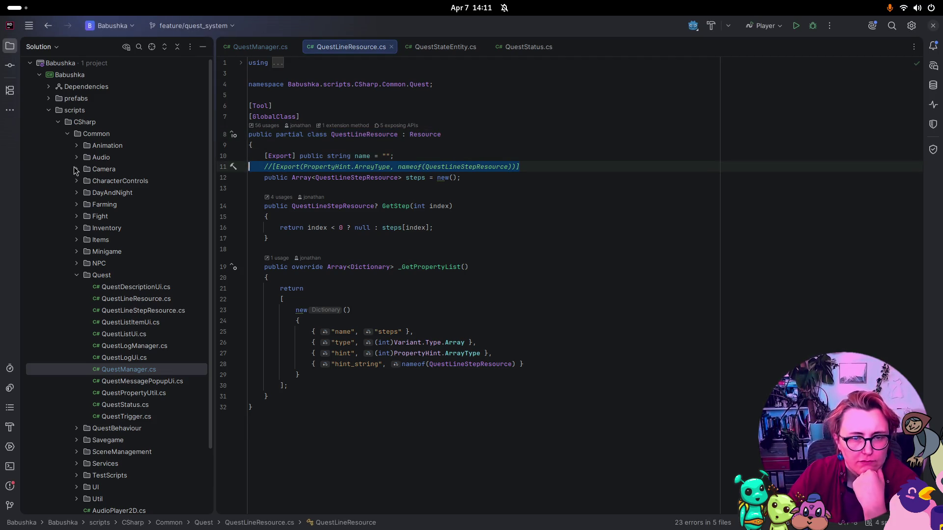
key(BackSpace)
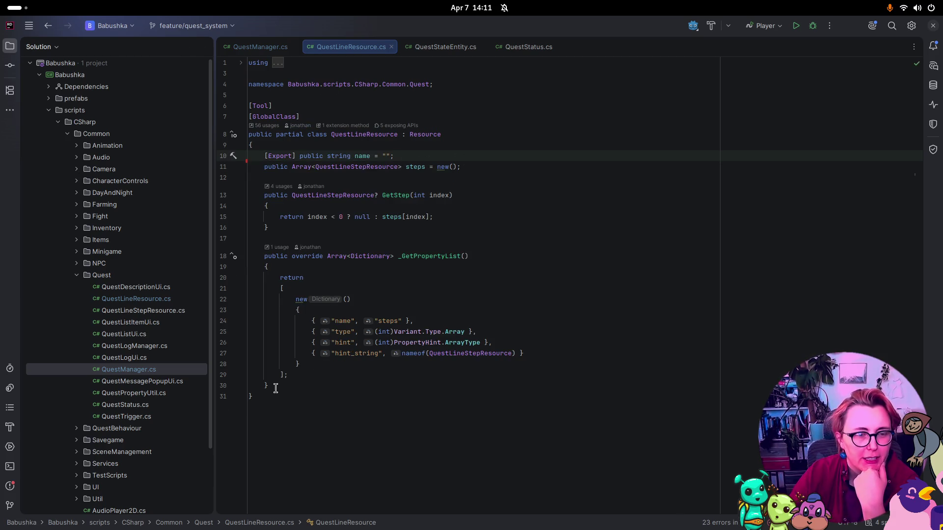
click(163, 300)
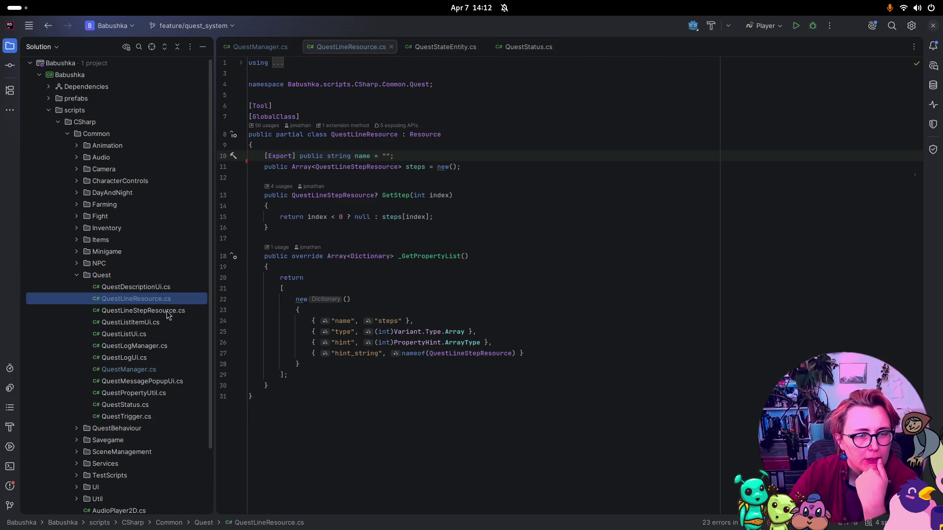
click(270, 126)
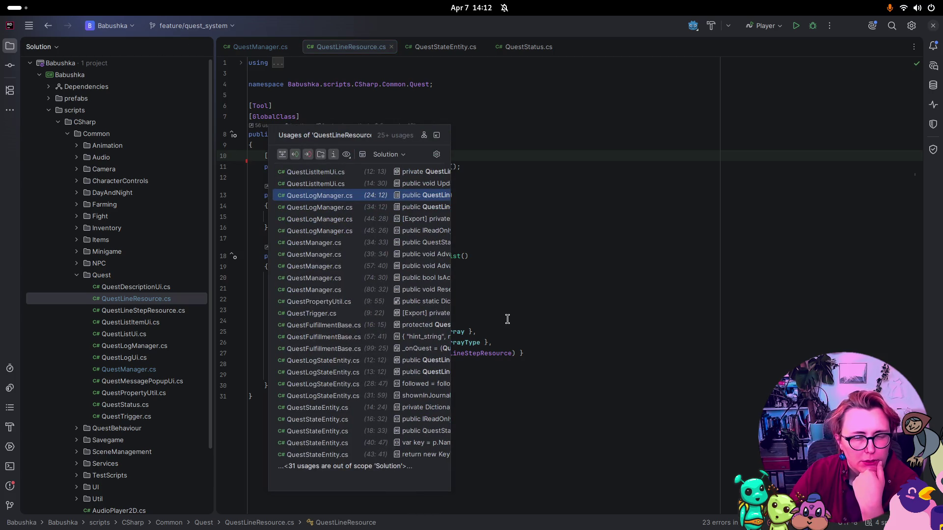
Step: Open QuestTrigger.cs and review the _questLine null check and the IsActiveStep call
click(344, 313)
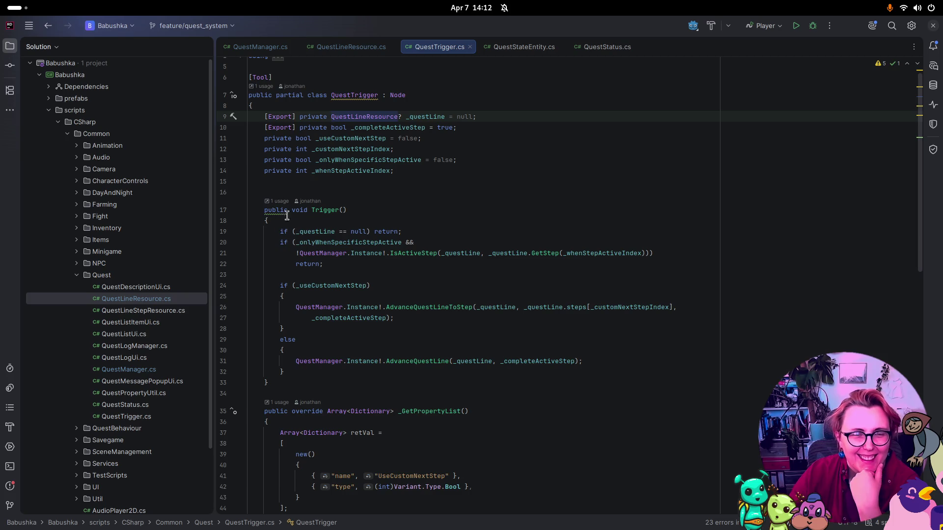
drag(416, 229, 287, 237)
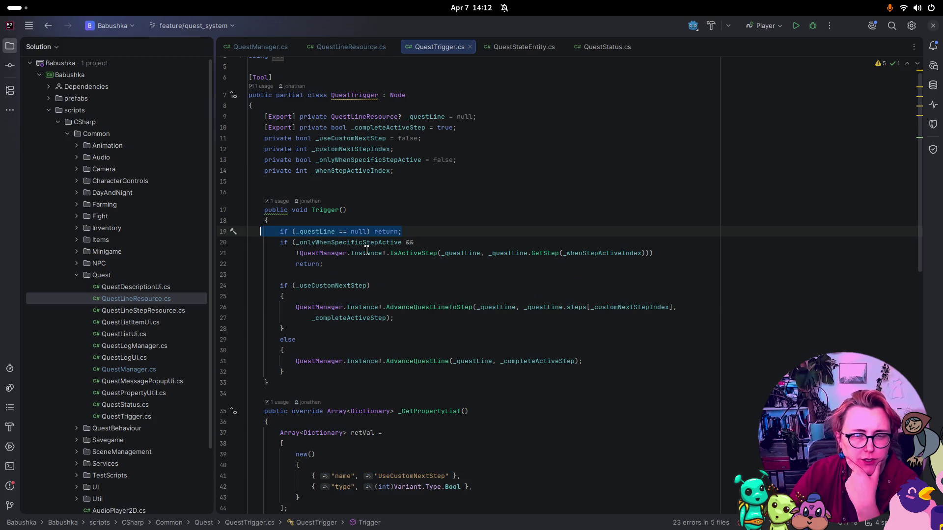
mouse_move(410, 252)
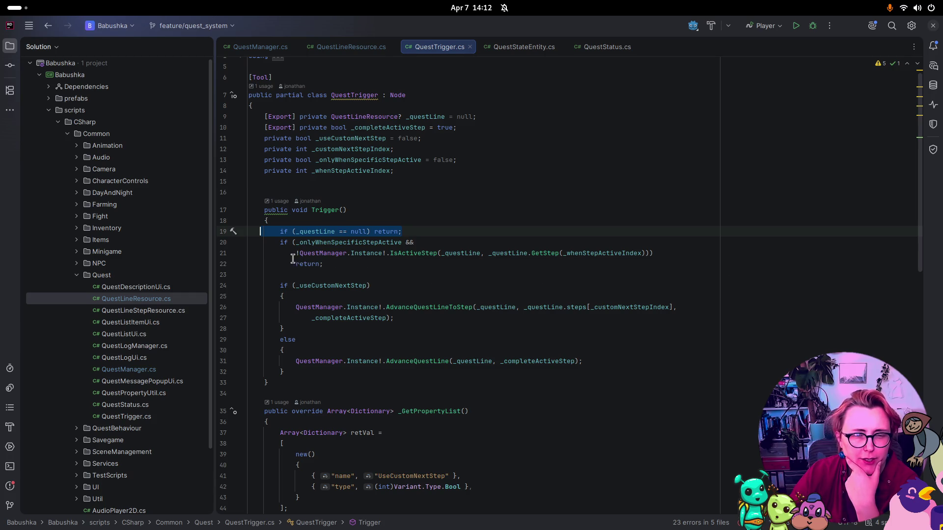
click(426, 254)
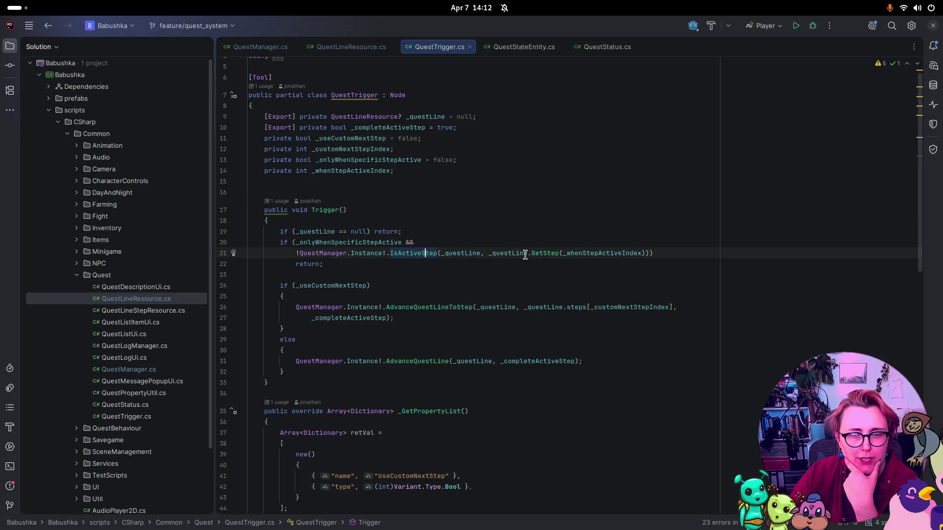
mouse_move(592, 253)
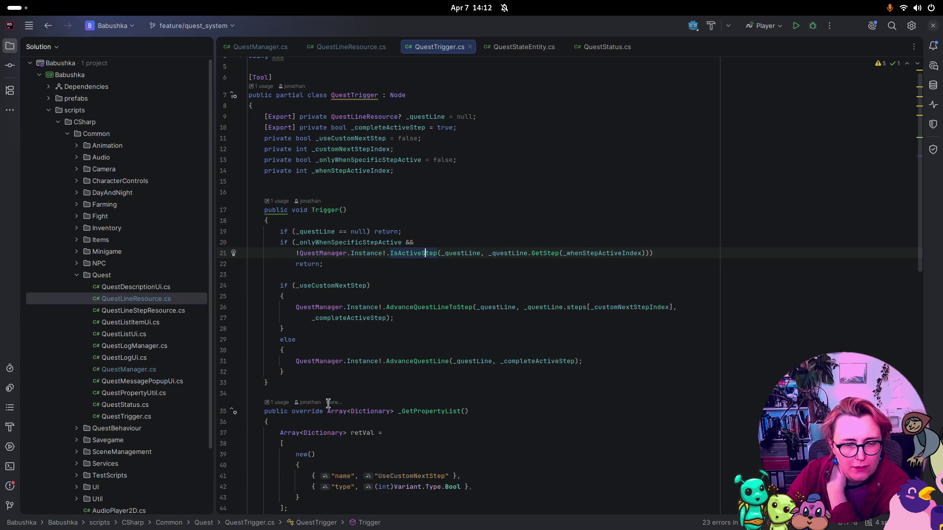
scroll(579, 364, down, 5)
scroll(579, 364, up, 5)
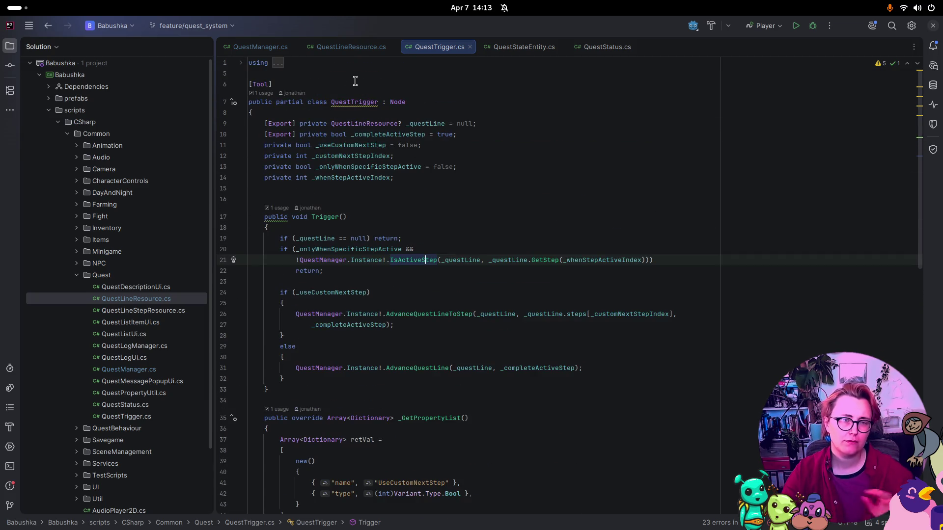
Step: Switch from Rider back to the Godot editor window
mouse_move(372, 101)
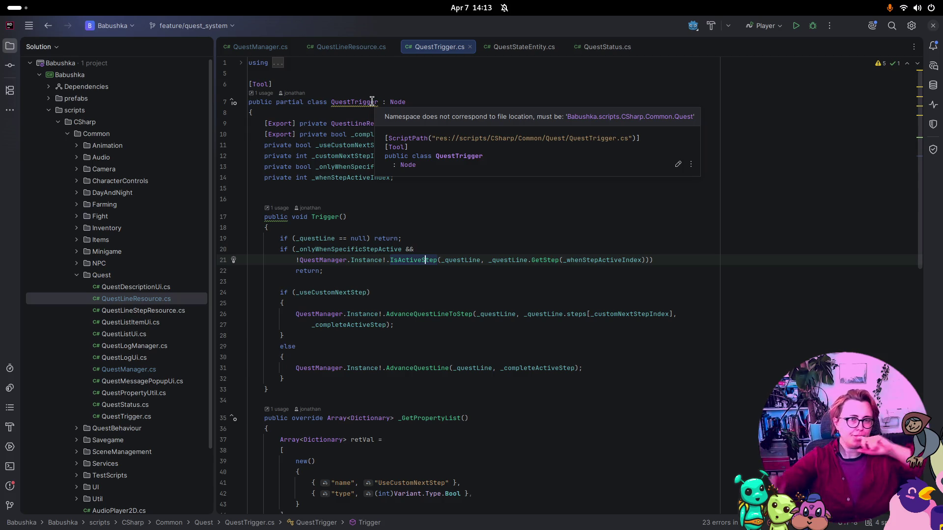
key(super)
click(413, 276)
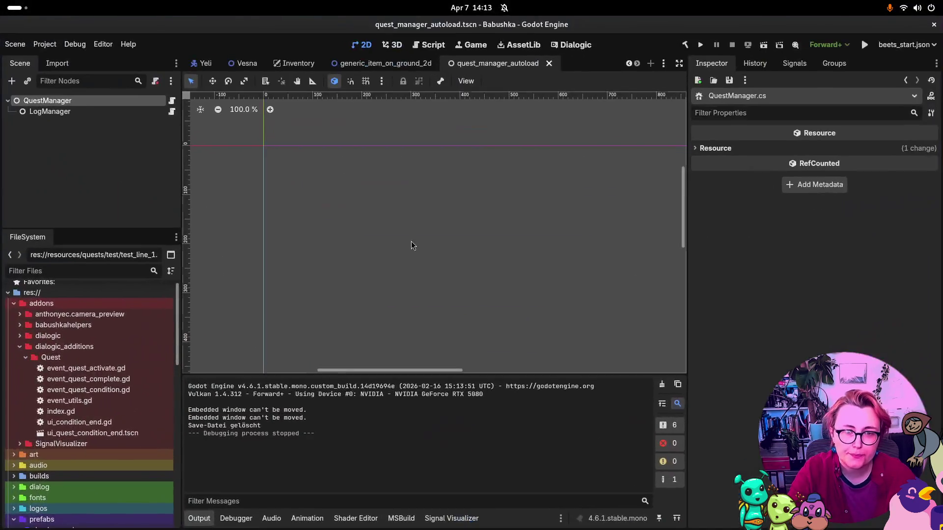
Step: In farm_outside, collapse CanvasLayer and Audio, then check SpecialQuestTrigger's signals and properties
scroll(231, 64, up, 4)
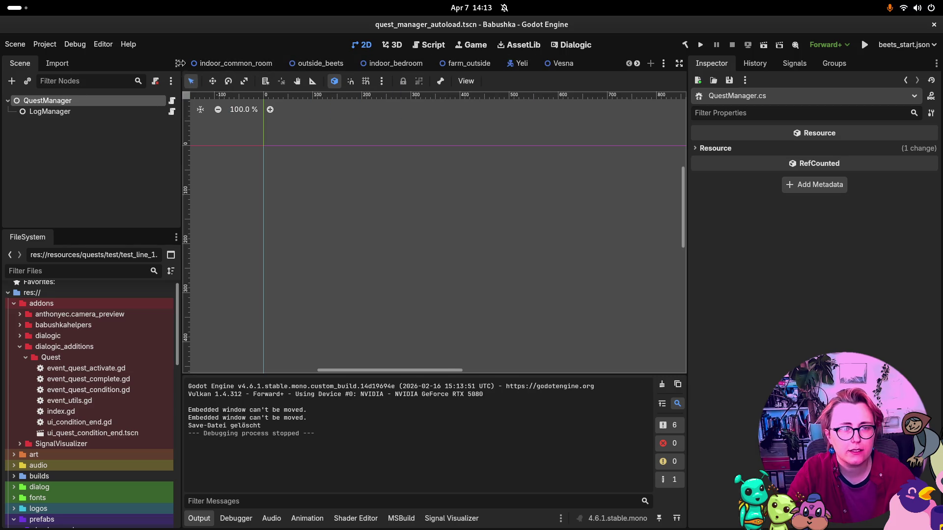
click(462, 65)
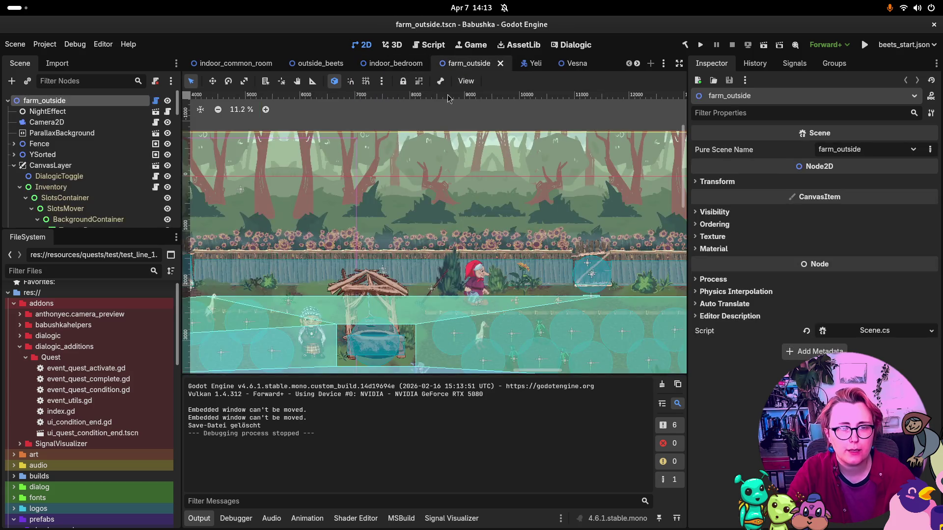
click(17, 166)
click(20, 176)
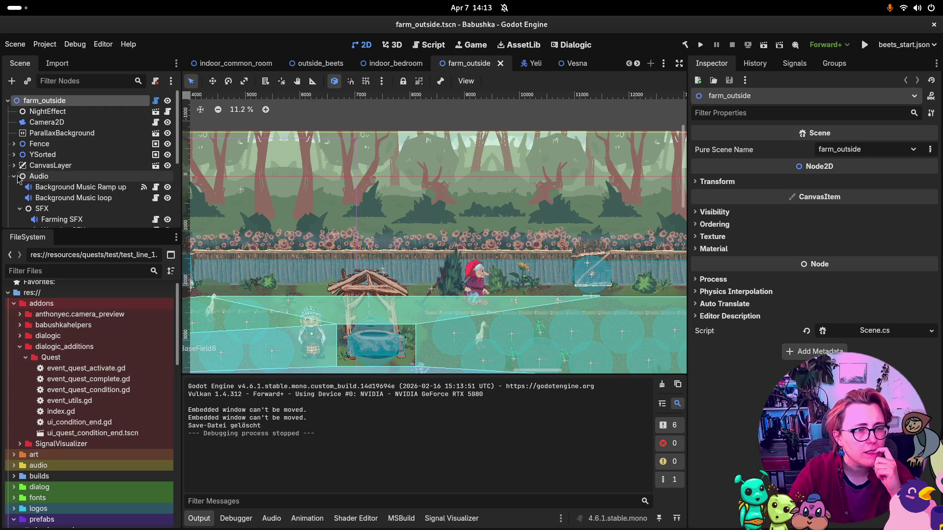
click(14, 176)
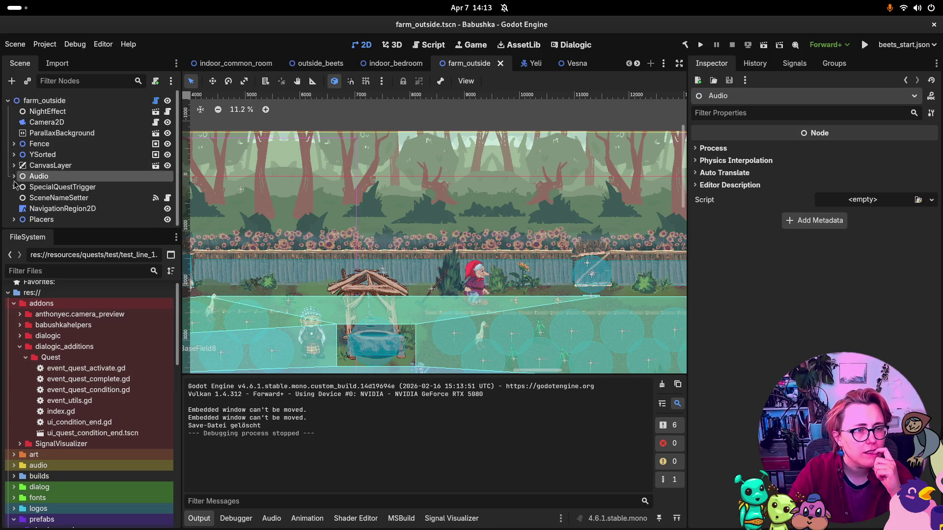
click(45, 187)
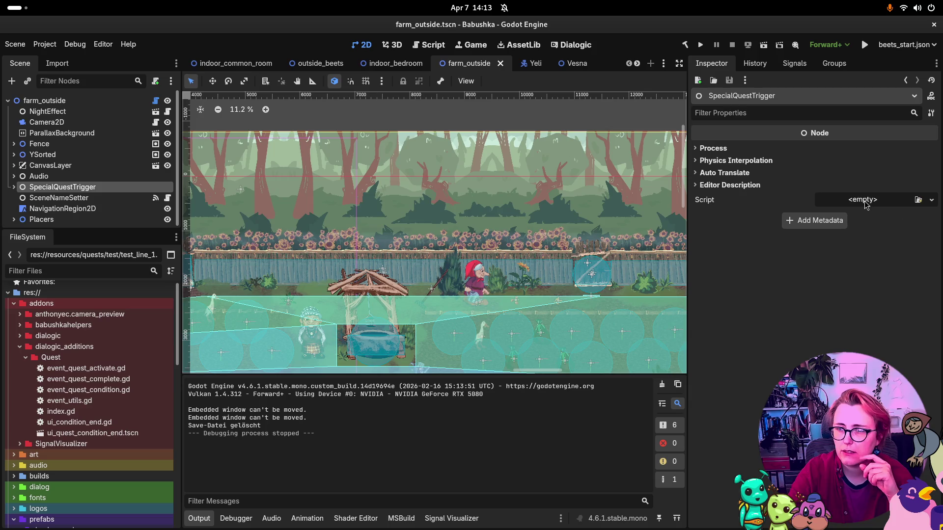
click(793, 63)
click(712, 64)
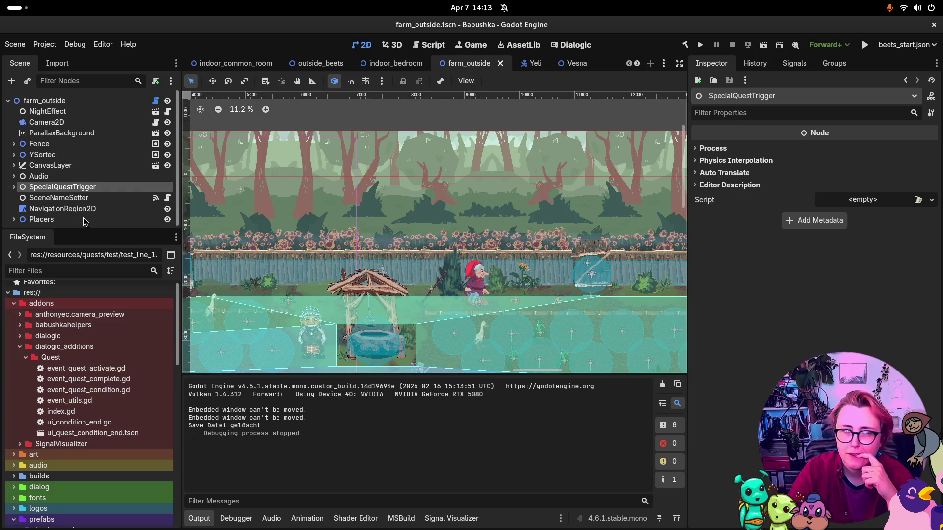
Step: Expand SpecialQuestTrigger and select its QuestTrigger child node
click(15, 188)
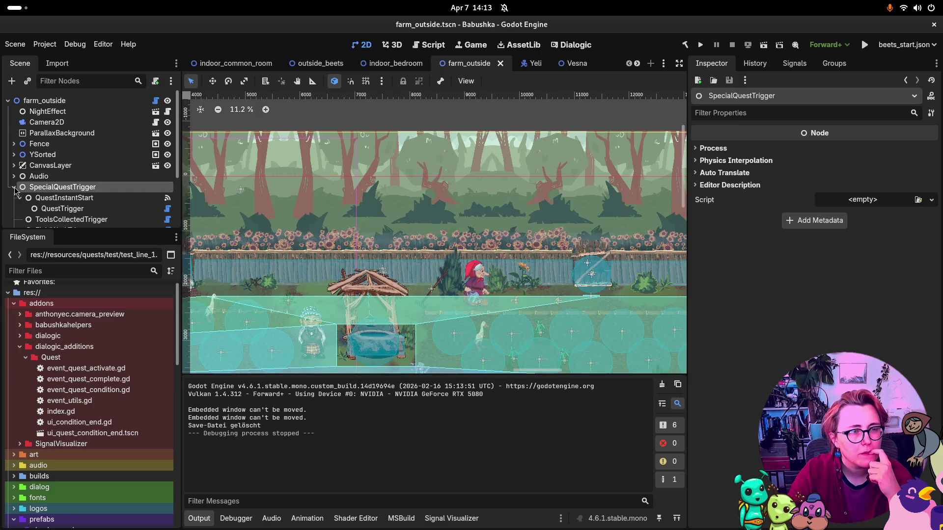
click(72, 198)
click(92, 209)
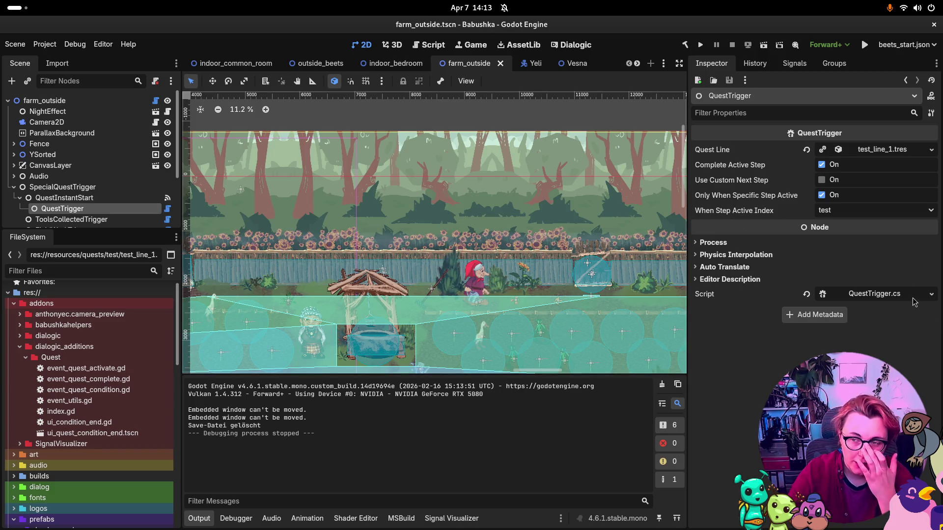
Step: Inspect the QuestTrigger's test_line_1.tres Steps array and its signals
click(879, 155)
click(900, 185)
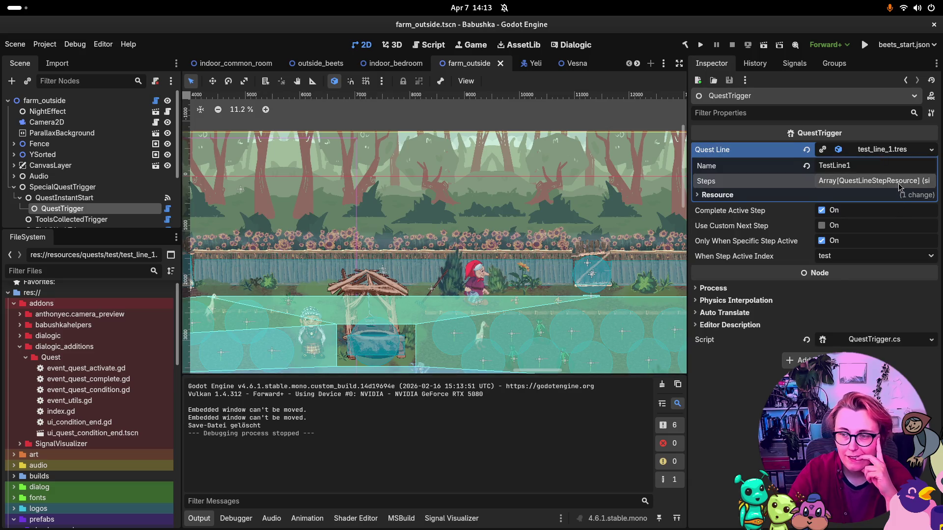
click(900, 184)
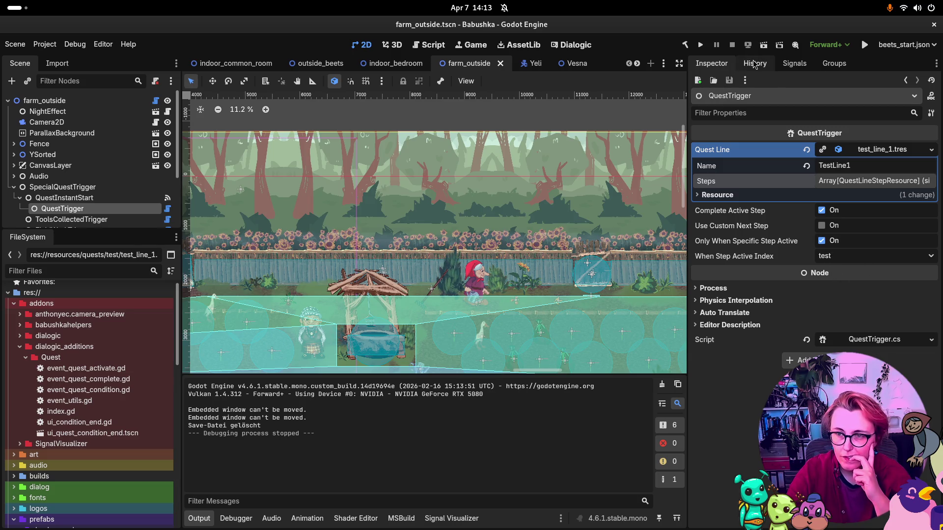
click(794, 66)
click(794, 66)
click(710, 65)
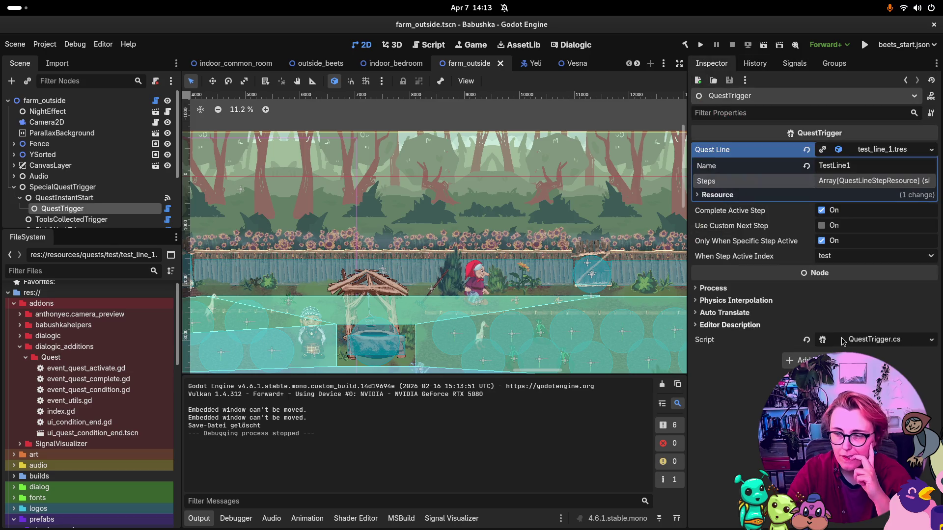
Step: Check what QuestInstantStart's ready signal connects to, then reselect QuestTrigger
click(63, 197)
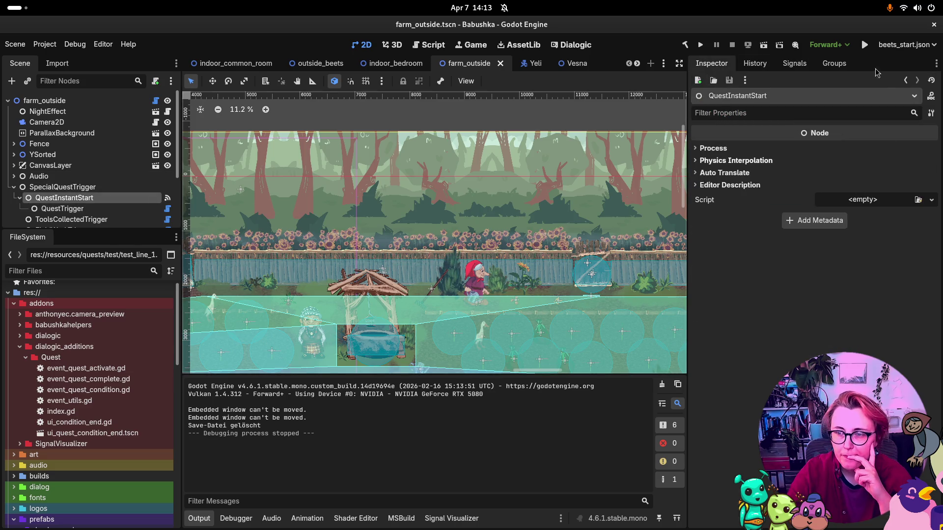
click(781, 65)
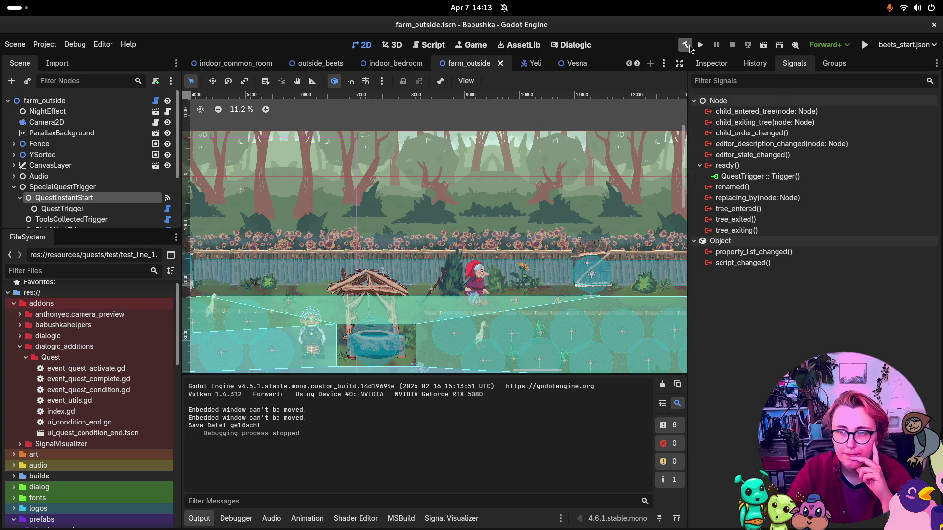
click(712, 63)
click(62, 209)
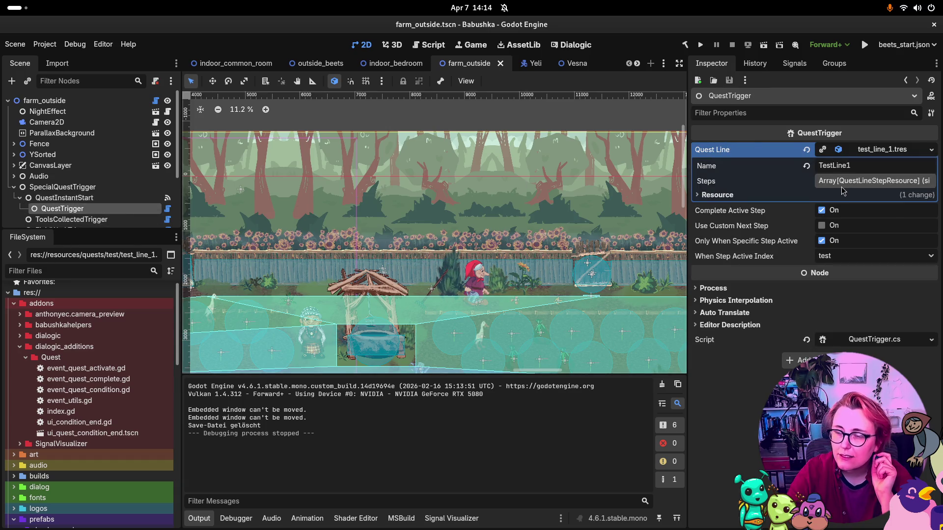
Step: Enable Only When Specific Step Active on QuestTrigger, save farm_outside, and run the game
click(843, 182)
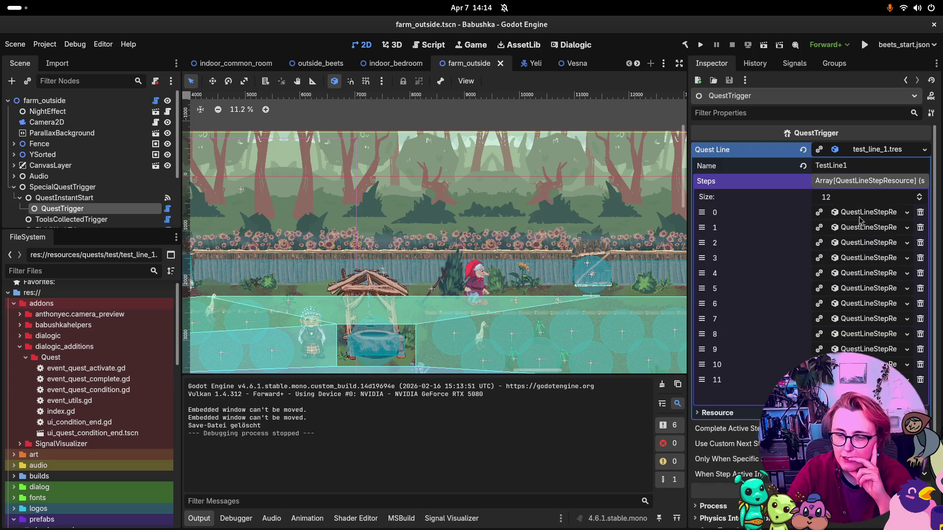
scroll(858, 213, down, 2)
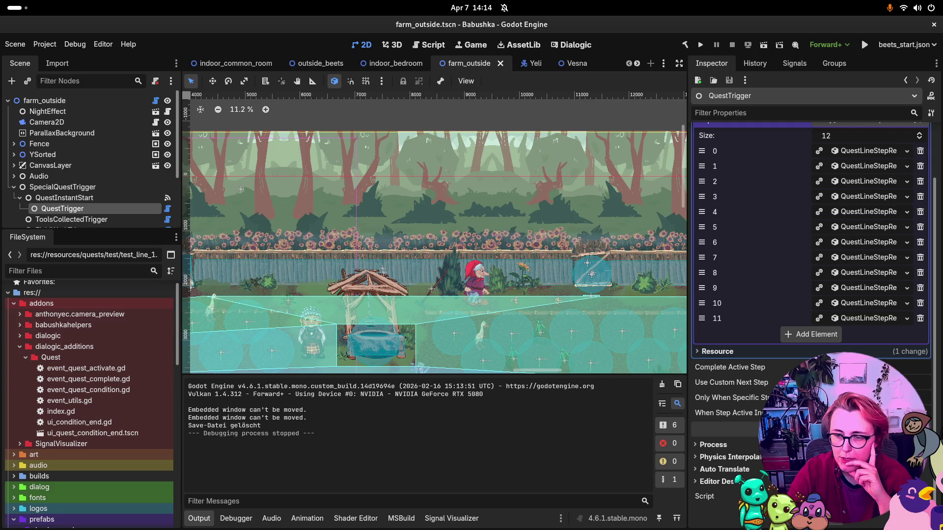
click(819, 397)
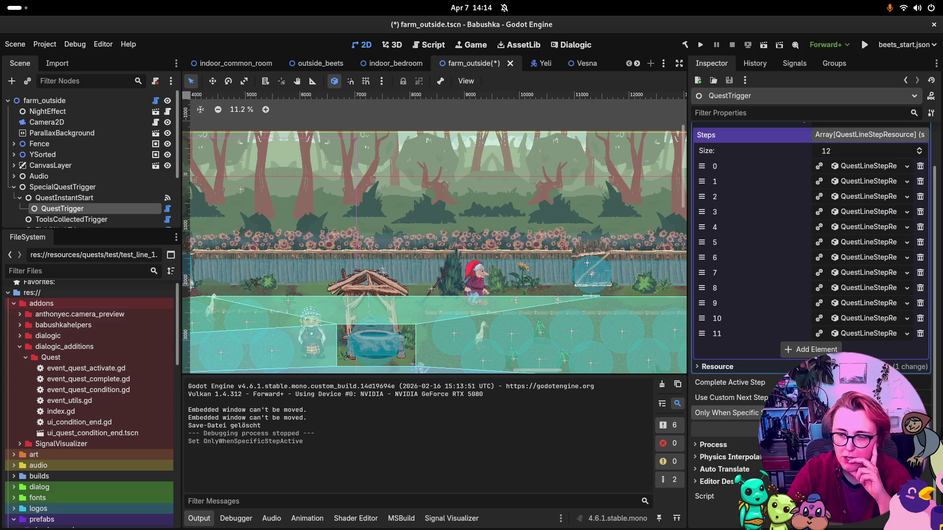
key(ctrl+s)
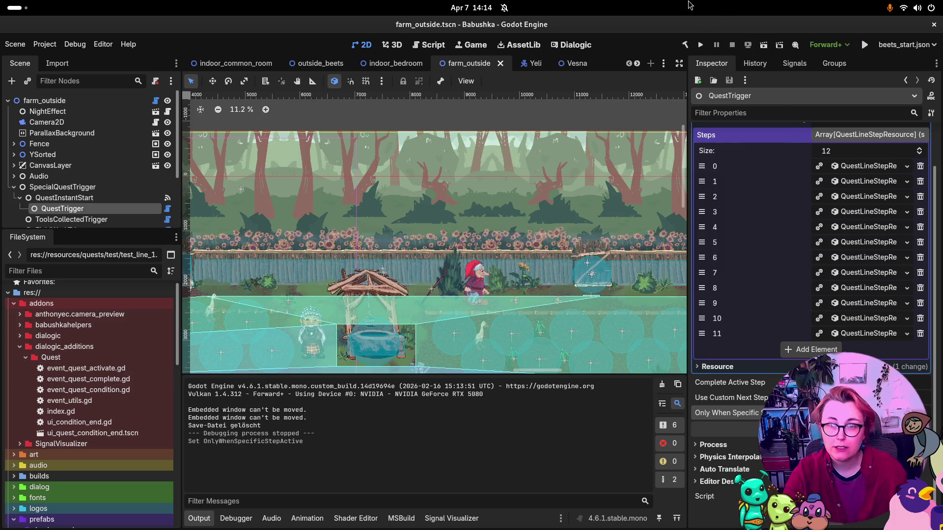
click(702, 45)
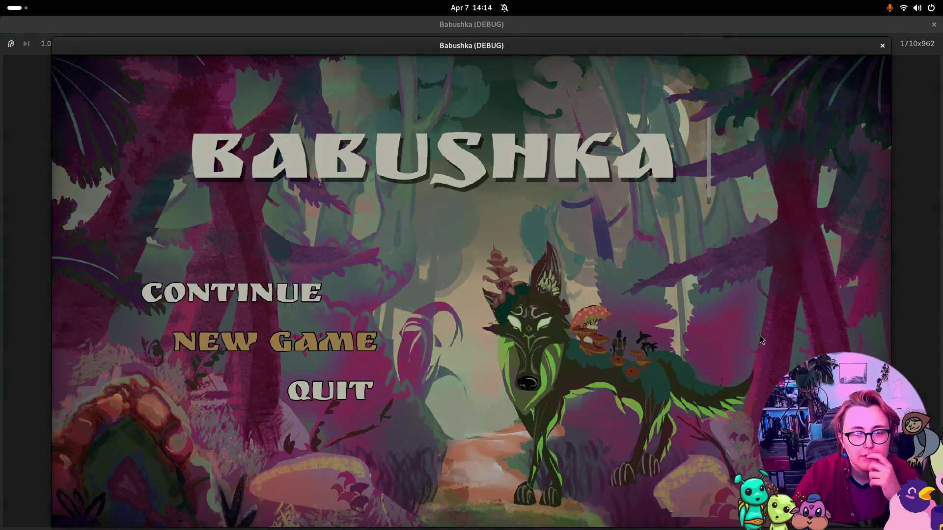
Step: Start a new game from the Babushka main menu, view the garden, then close the debug window
key(Return)
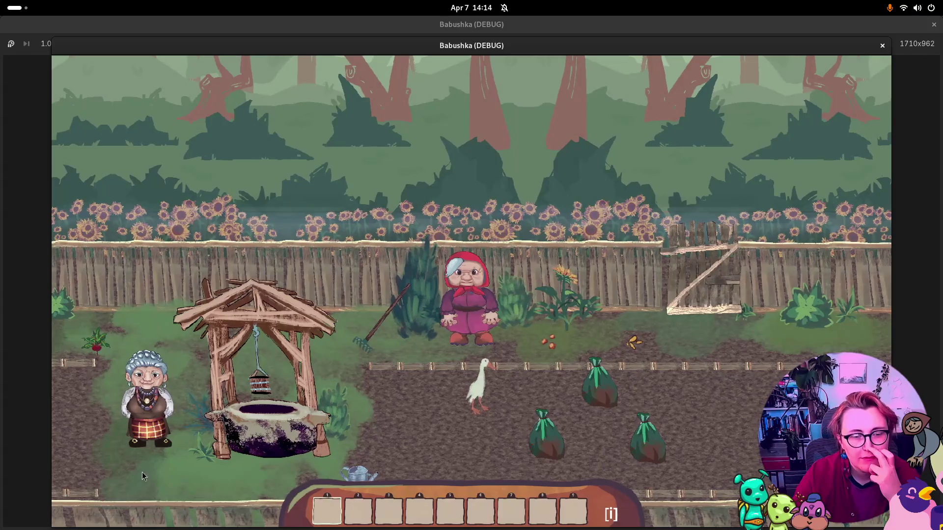
click(884, 46)
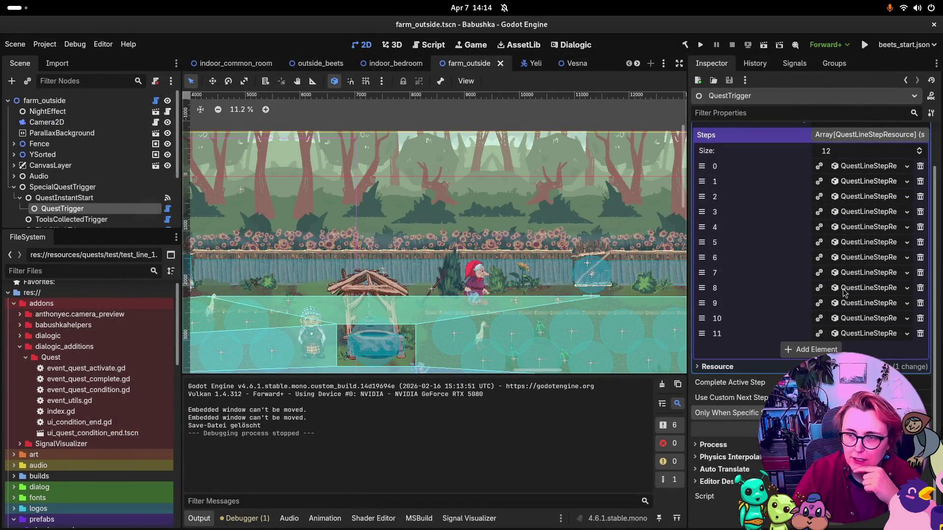
Step: Expand step 0 of the quest Steps to view its descriptions, then collapse it
click(907, 167)
click(907, 168)
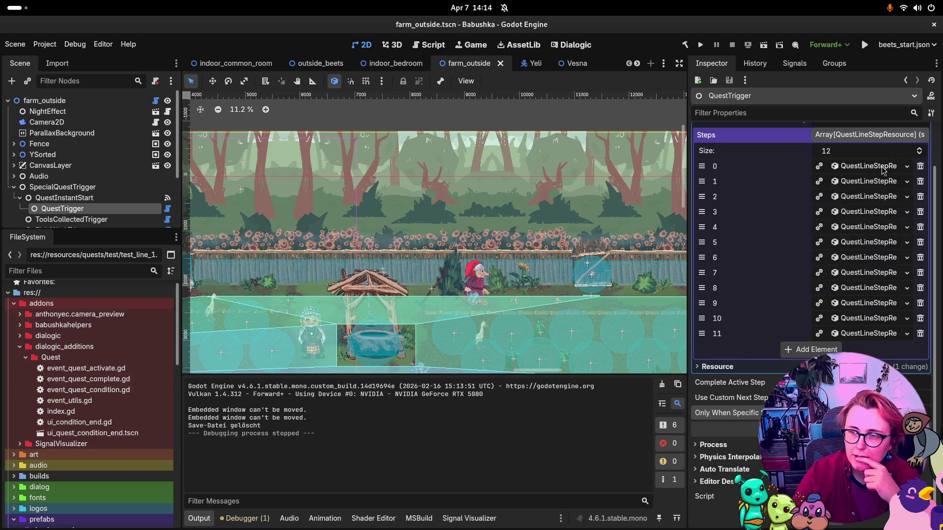
click(883, 170)
click(883, 170)
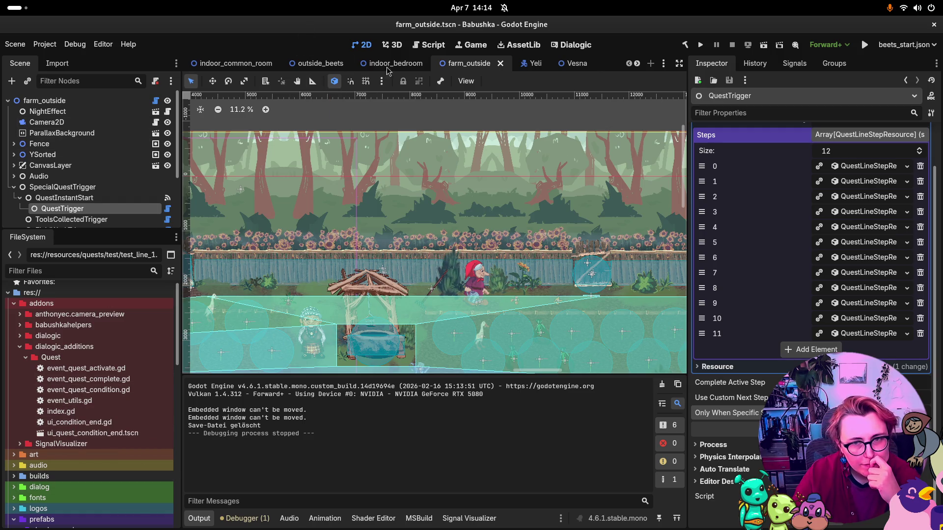
Step: Close the Yeli, indoor_bedroom, outside_beets and indoor_common_room scenes, leaving quest_manager_autoload in front
click(540, 64)
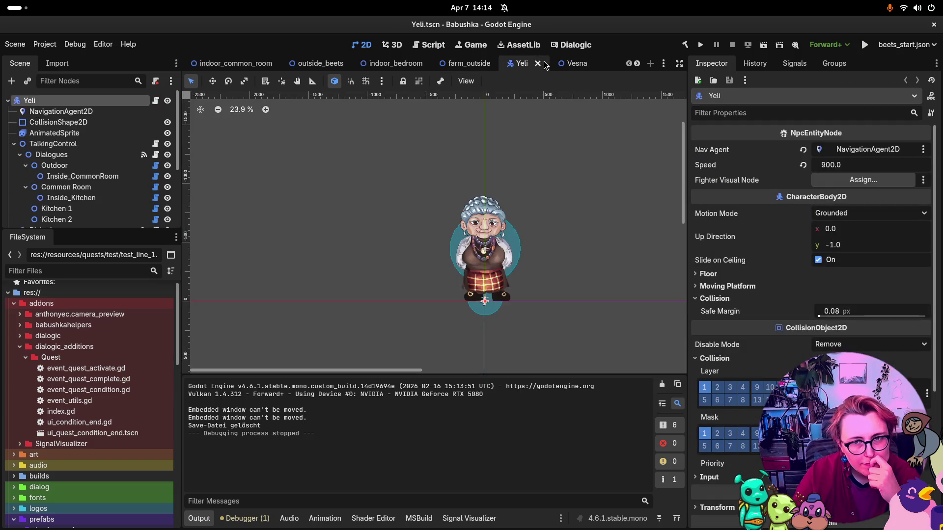
click(538, 64)
click(425, 65)
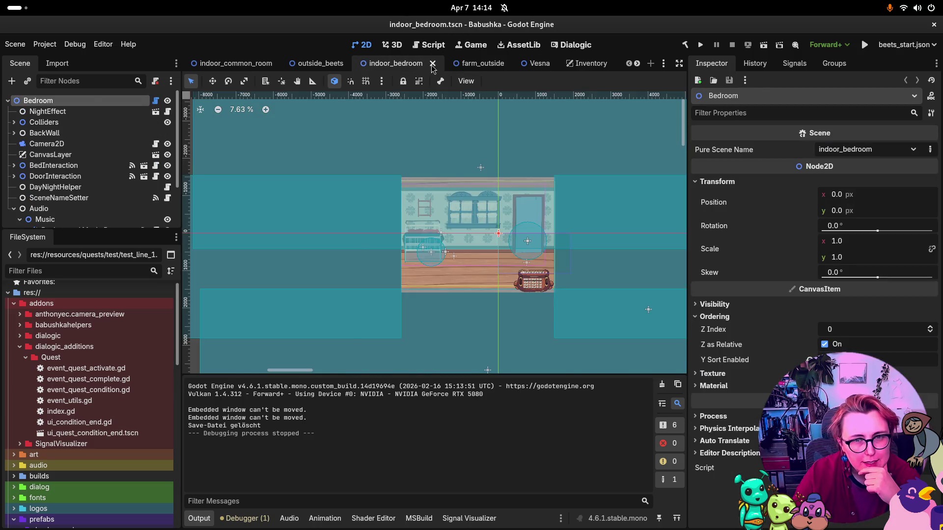
click(433, 65)
click(332, 64)
click(353, 64)
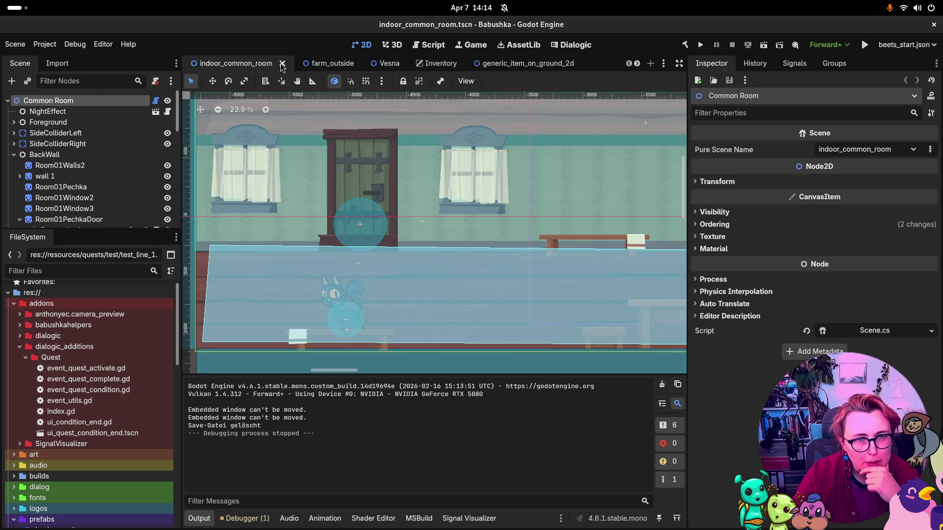
click(282, 65)
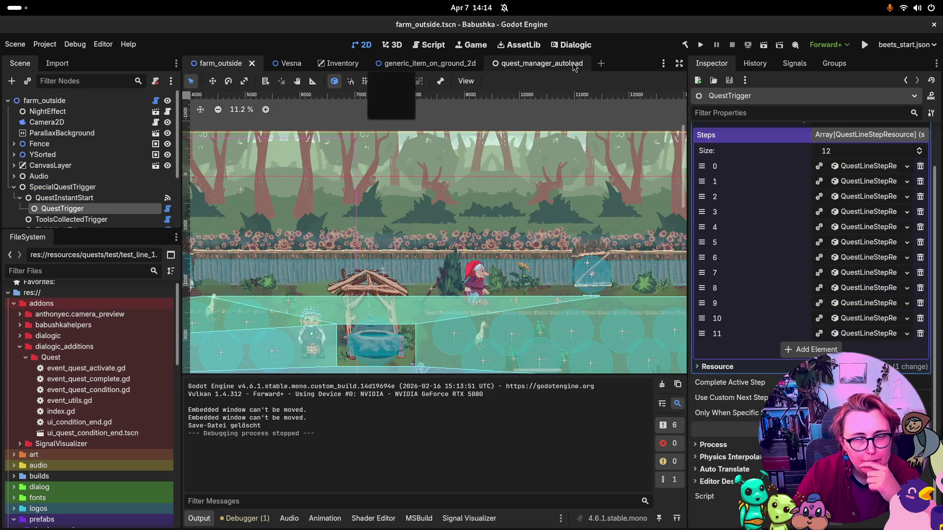
click(572, 66)
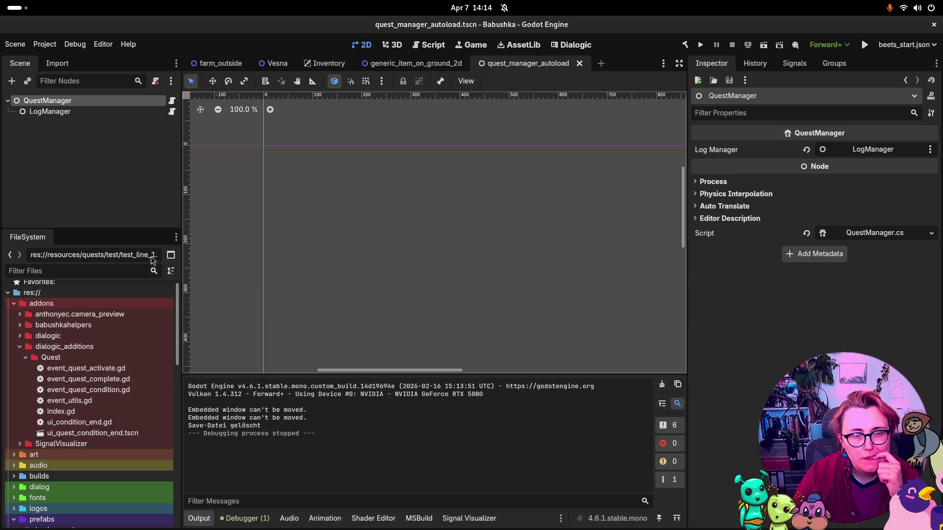
Step: Collapse the addons, Interactables and interactions folders, then open ingame_ui.tscn
scroll(39, 320, down, 2)
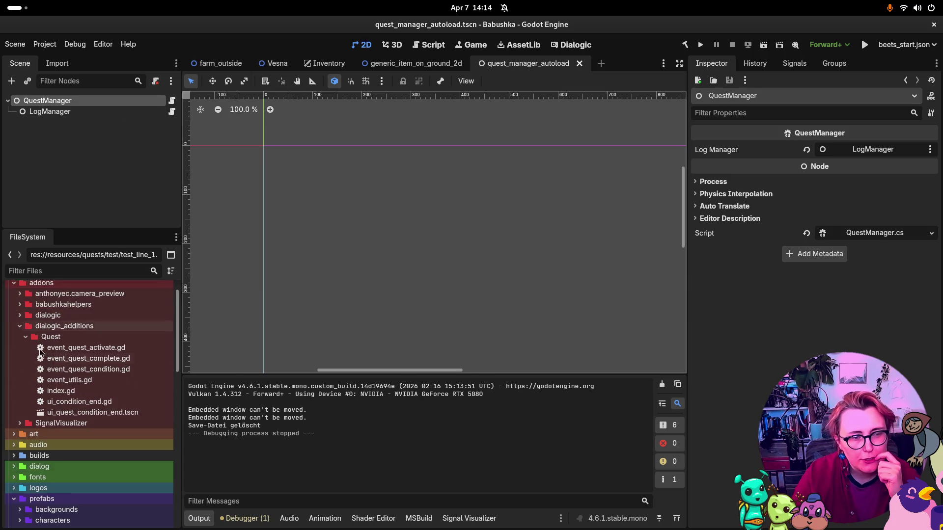
click(14, 283)
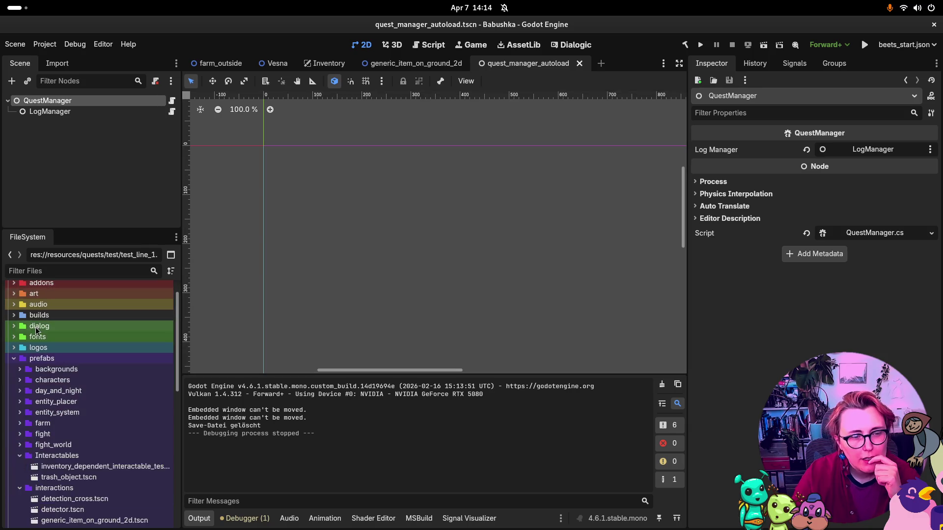
scroll(44, 388, down, 5)
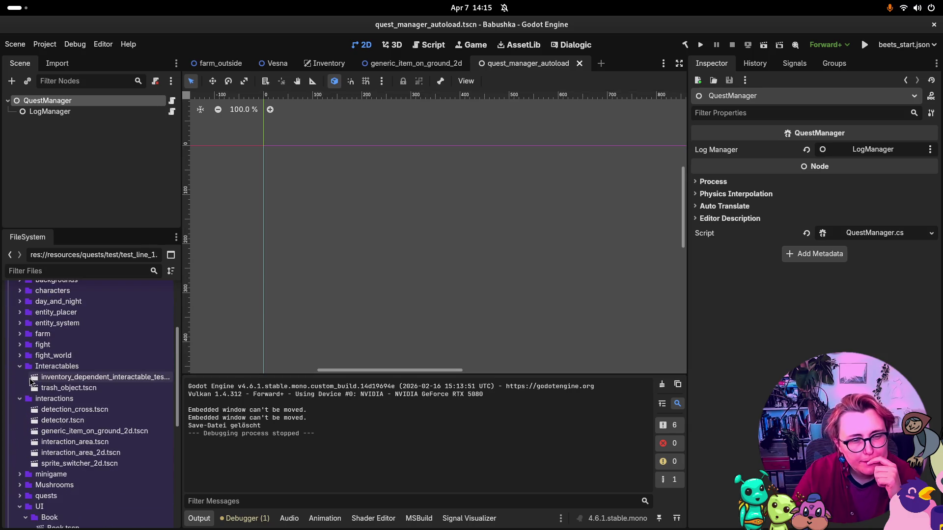
click(20, 366)
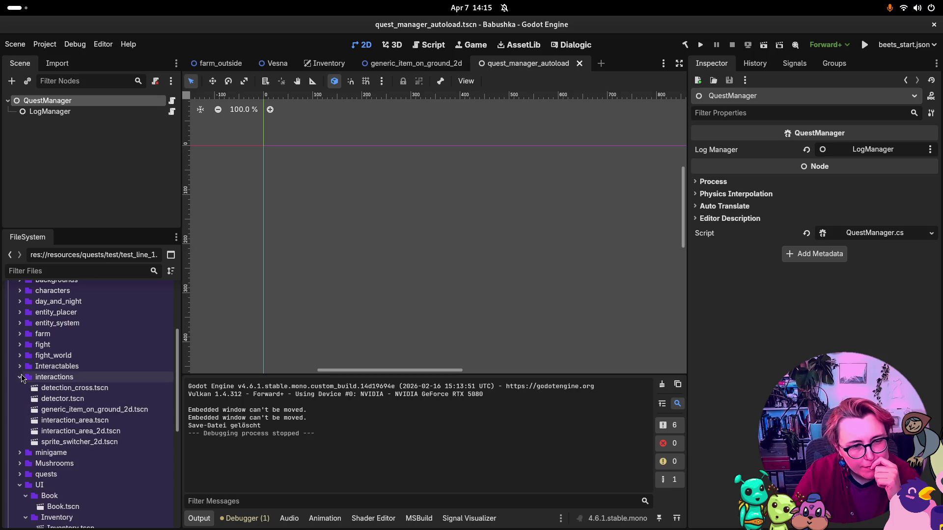
click(20, 377)
scroll(73, 415, down, 2)
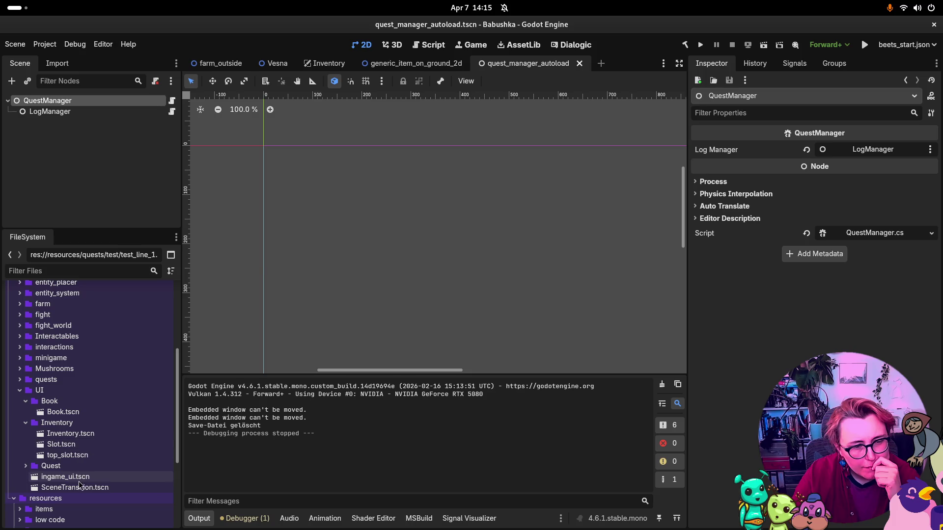
double_click(54, 481)
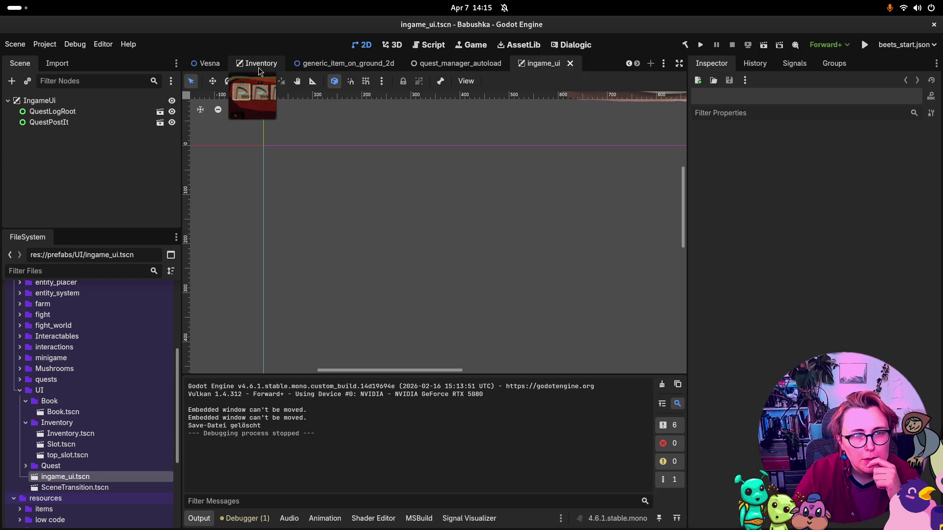
Step: Zoom out the ingame_ui canvas, select QuestLogRoot then QuestPostIt, and return to farm_outside
scroll(261, 68, up, 1)
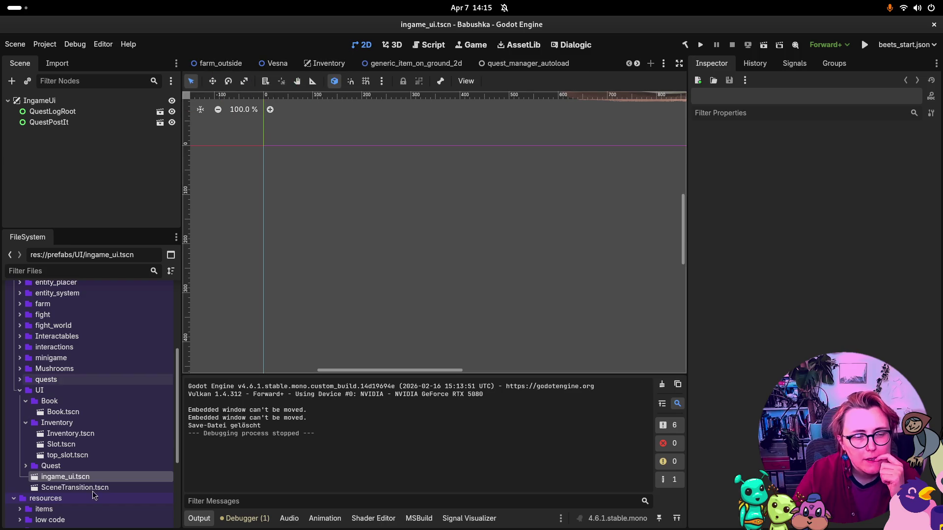
scroll(337, 195, down, 3)
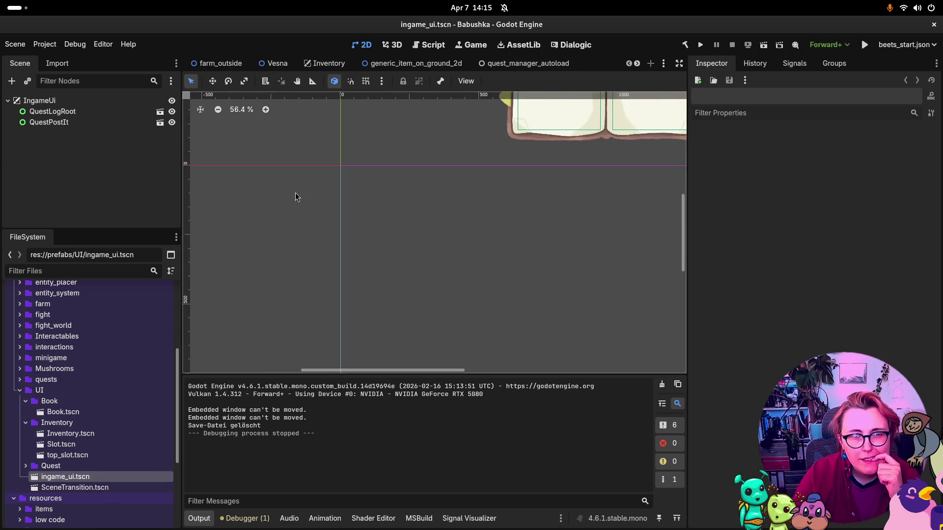
scroll(399, 185, down, 6)
scroll(388, 161, down, 2)
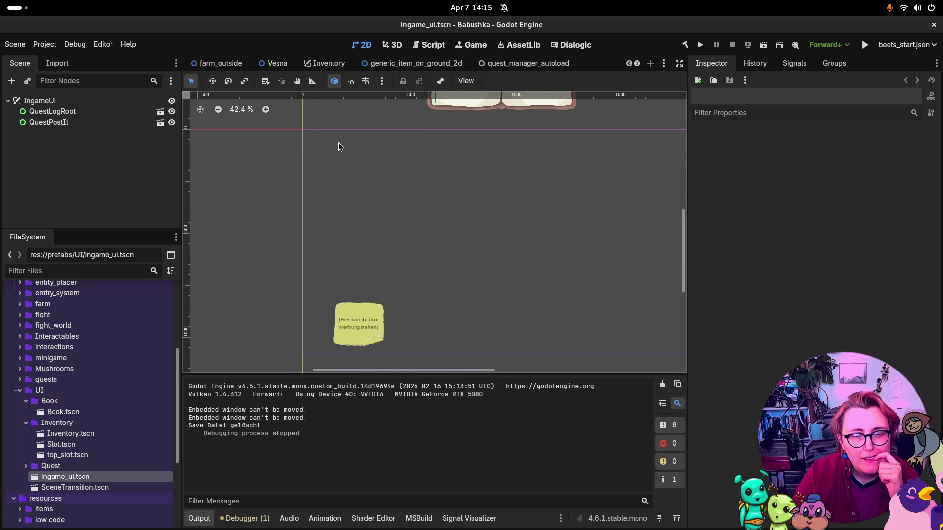
click(54, 112)
click(67, 126)
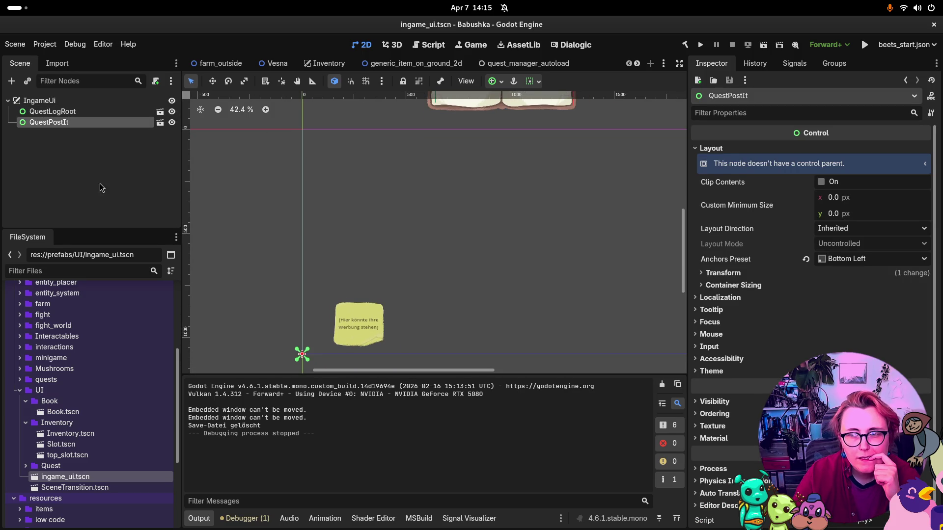
click(208, 63)
scroll(73, 157, down, 3)
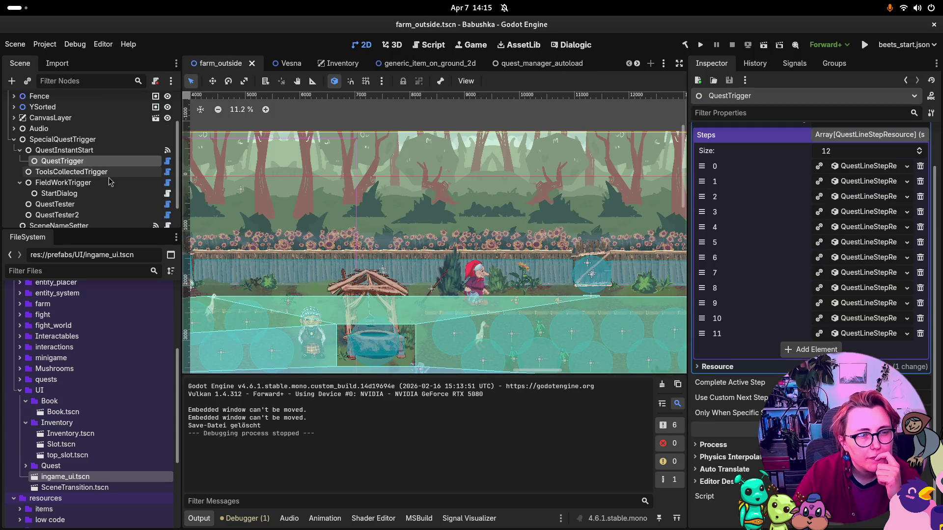
Step: Collapse SpecialQuestTrigger and filter farm_outside's nodes for 'Ingame', then clear the filter
scroll(20, 158, up, 3)
click(14, 161)
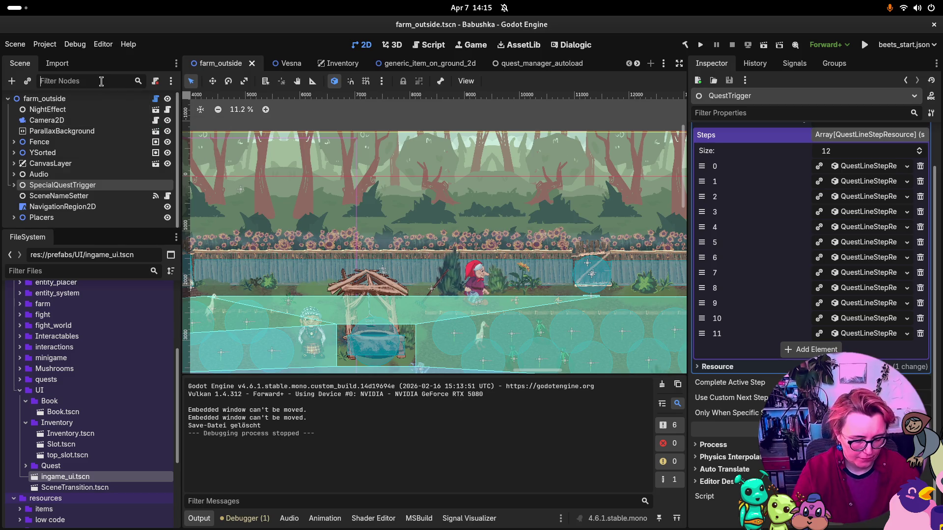
text(Ingame_)
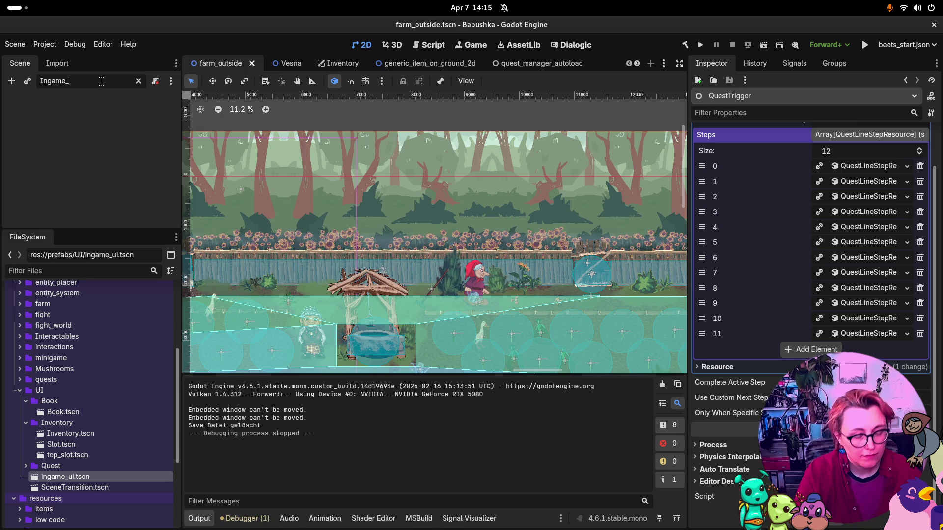
key(BackSpace)
key(BackSpace)
key(BackSpace)
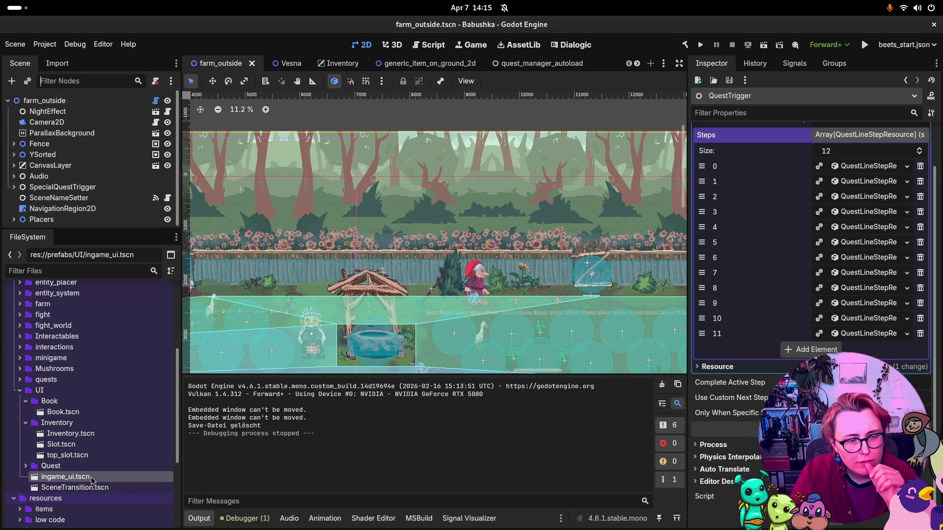
Step: Request deletion of ingame_ui.tscn from the FileSystem dock
right_click(92, 480)
click(149, 469)
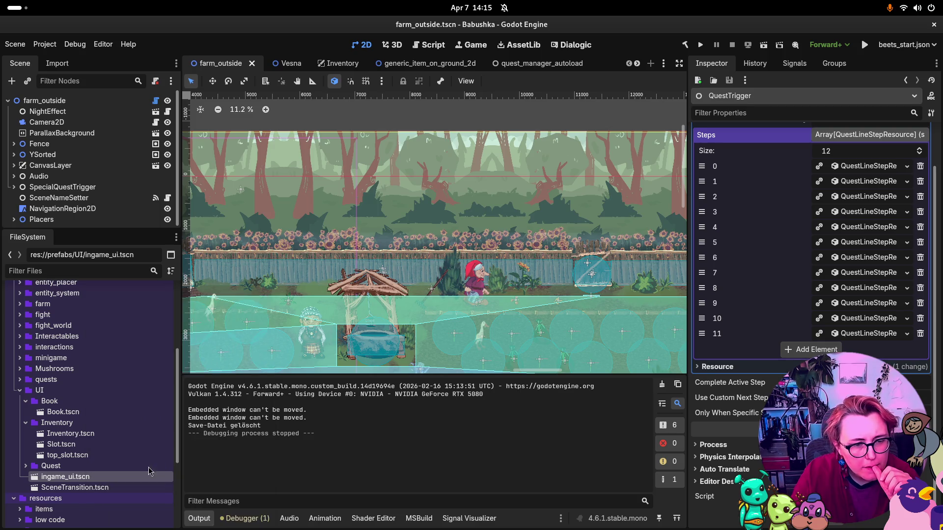
key(Delete)
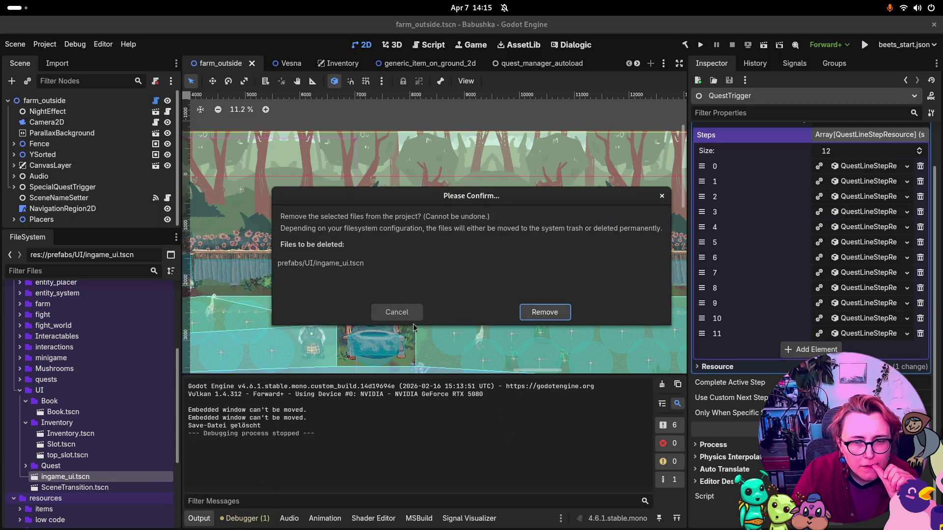
Step: Cancel deleting ingame_ui.tscn and open Inventory.tscn, expanding Inventory and SlotsContainer
click(412, 312)
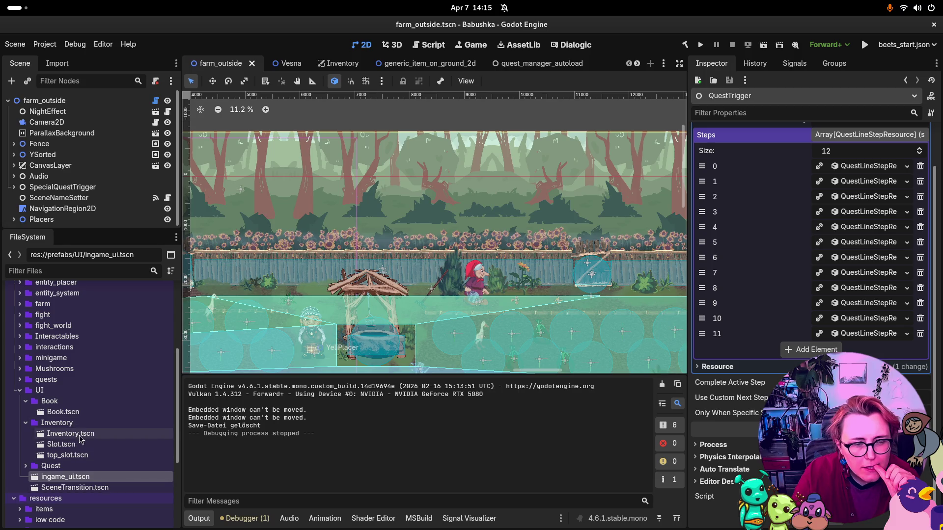
double_click(70, 433)
click(13, 123)
click(14, 123)
click(20, 133)
click(20, 134)
Step: Scroll through the Inventory slots, collapse Inventory, and return to farm_outside
scroll(74, 157, down, 3)
scroll(475, 195, down, 10)
scroll(511, 141, down, 3)
scroll(408, 165, up, 5)
scroll(35, 121, up, 5)
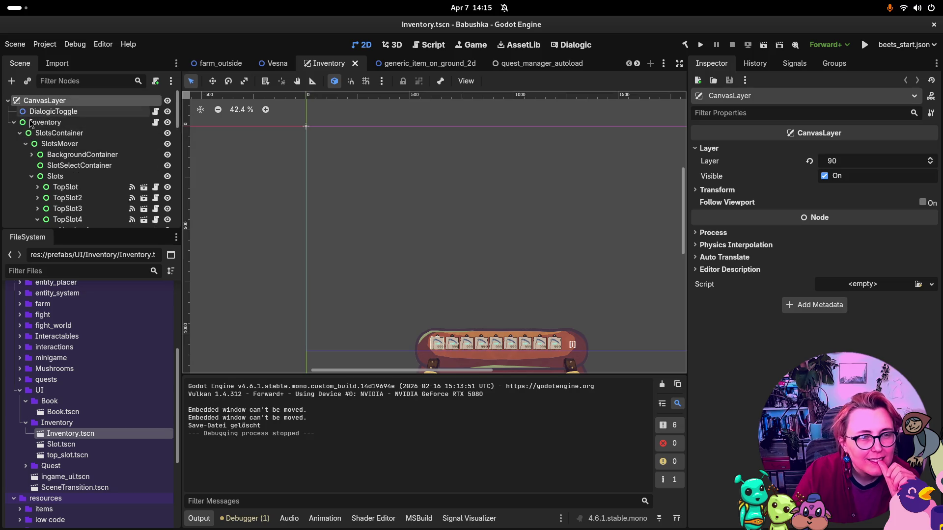
click(14, 122)
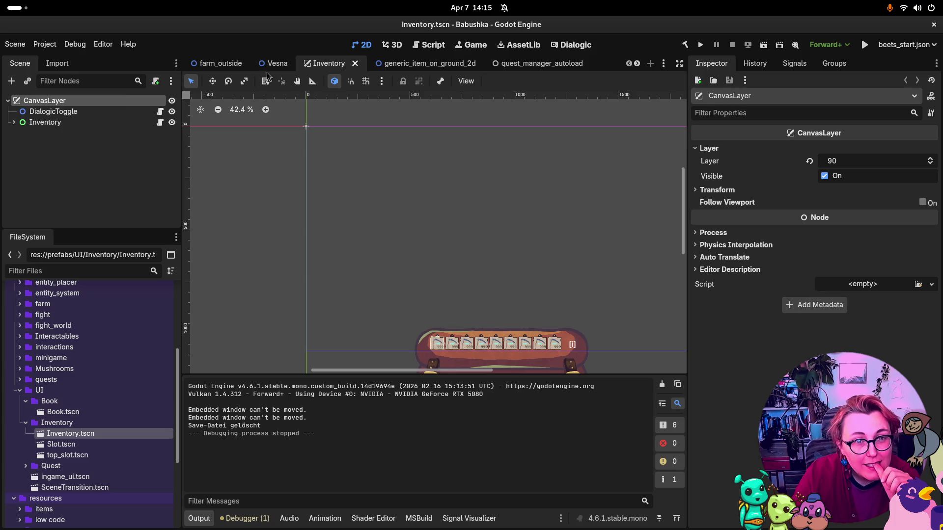
click(225, 64)
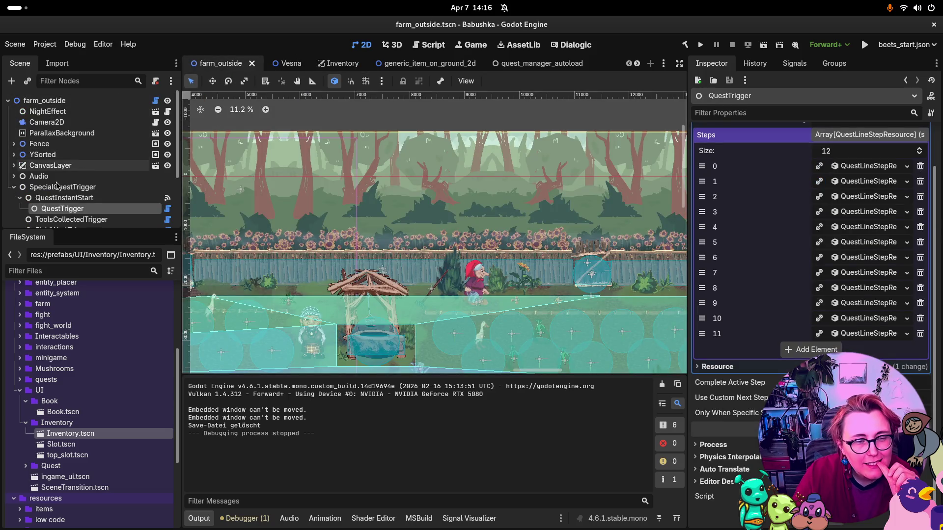
Step: Expand CanvasLayer in farm_outside and close the generic_item_on_ground_2d scene
click(14, 166)
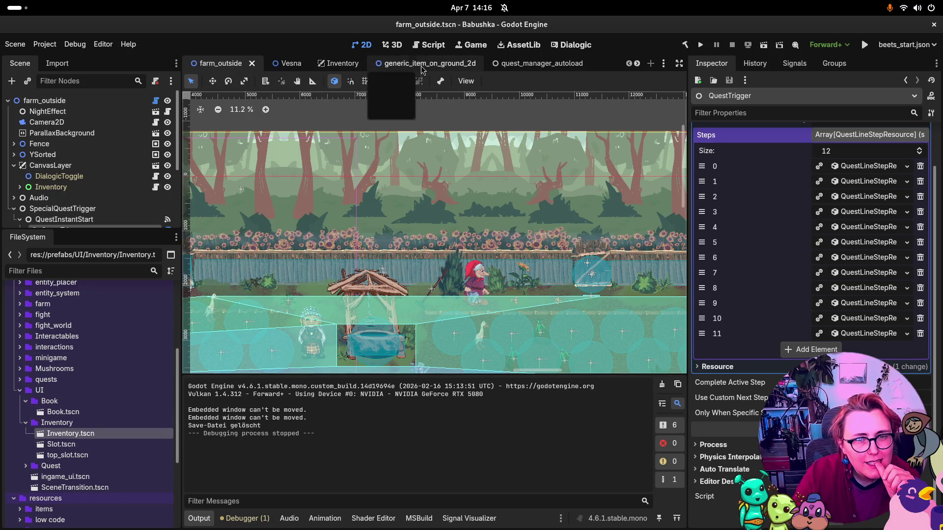
click(460, 64)
click(473, 65)
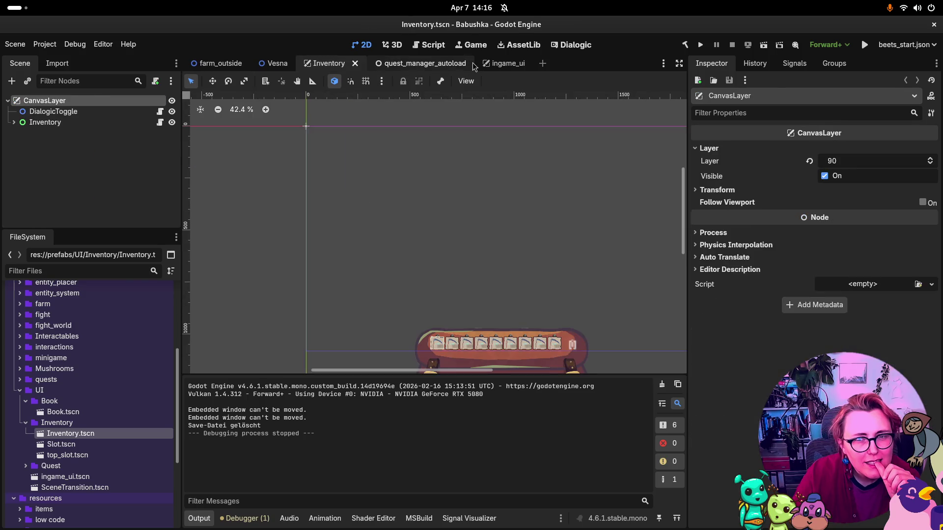
Step: In ingame_ui, compare the QuestLogRoot, QuestPostIt and IngameUi layout settings
click(492, 63)
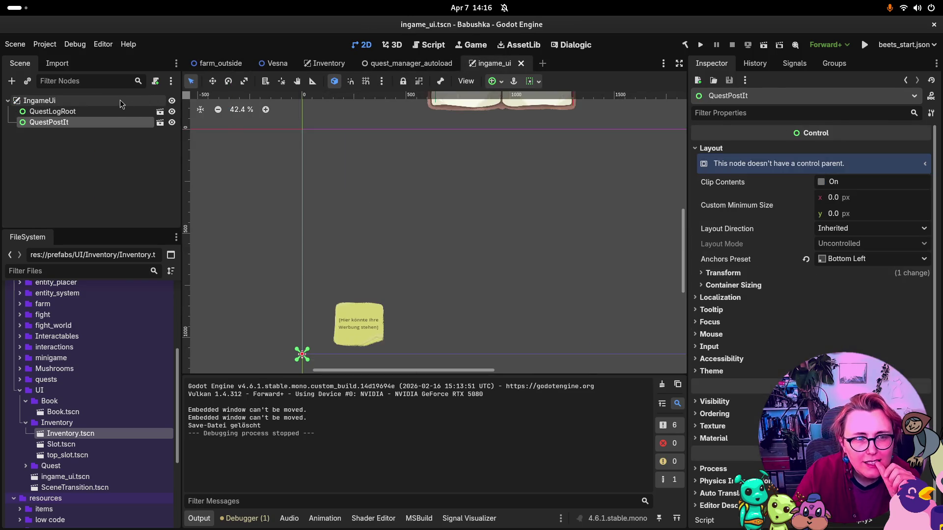
click(104, 111)
click(101, 121)
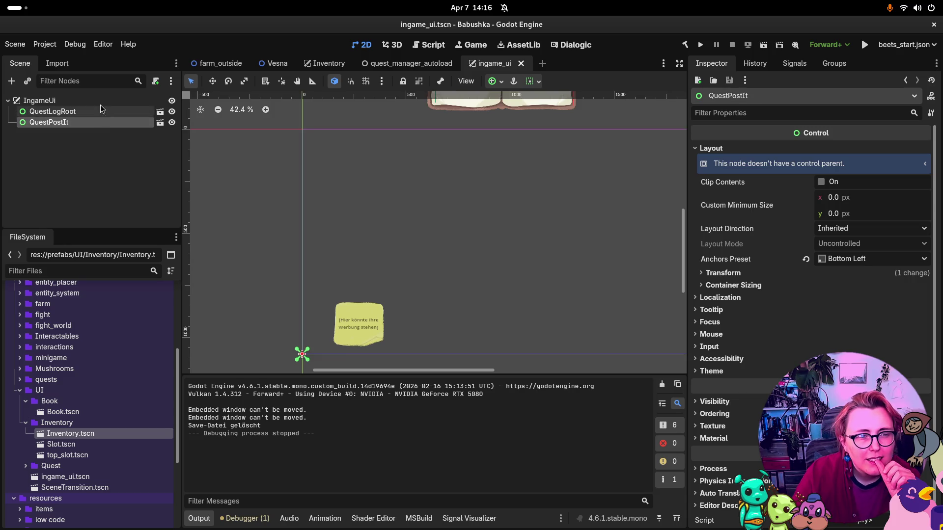
click(100, 101)
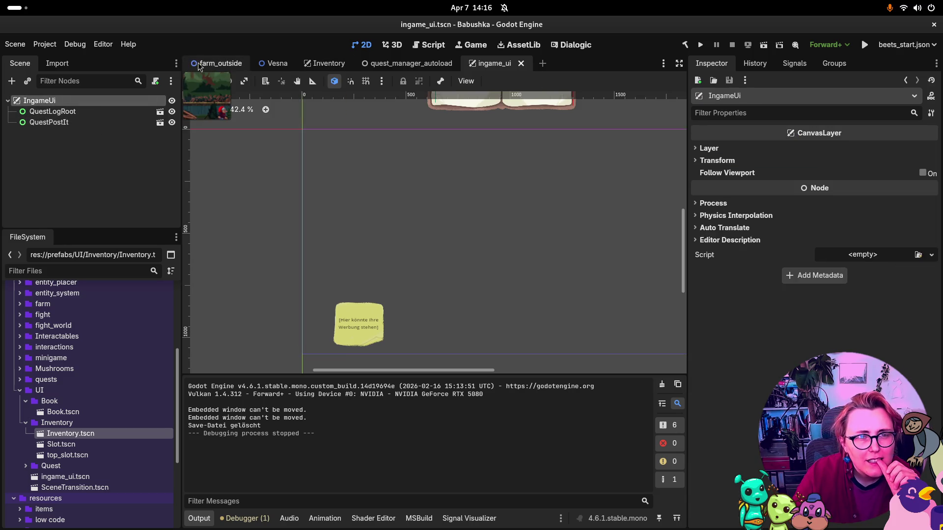
Step: Back in farm_outside, expand then collapse Inventory and select the DialogicToggle node
click(216, 66)
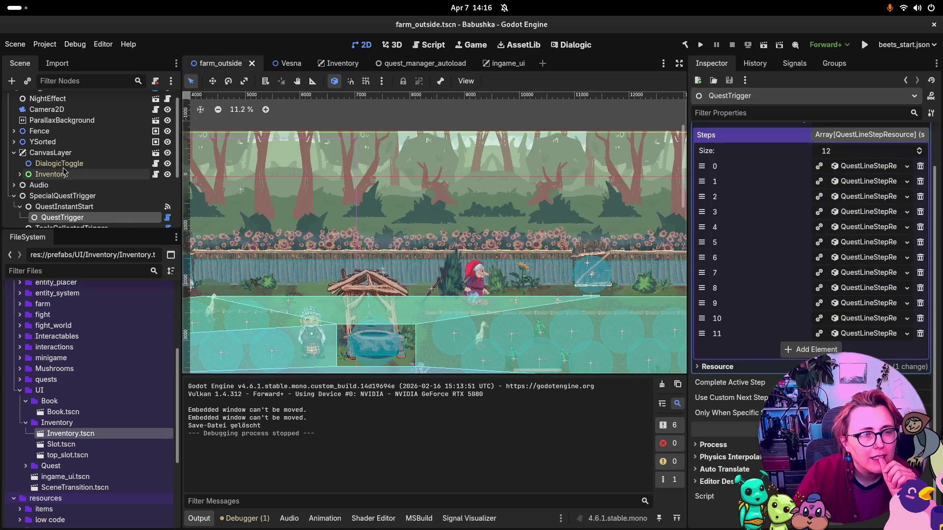
click(19, 174)
scroll(26, 174, down, 1)
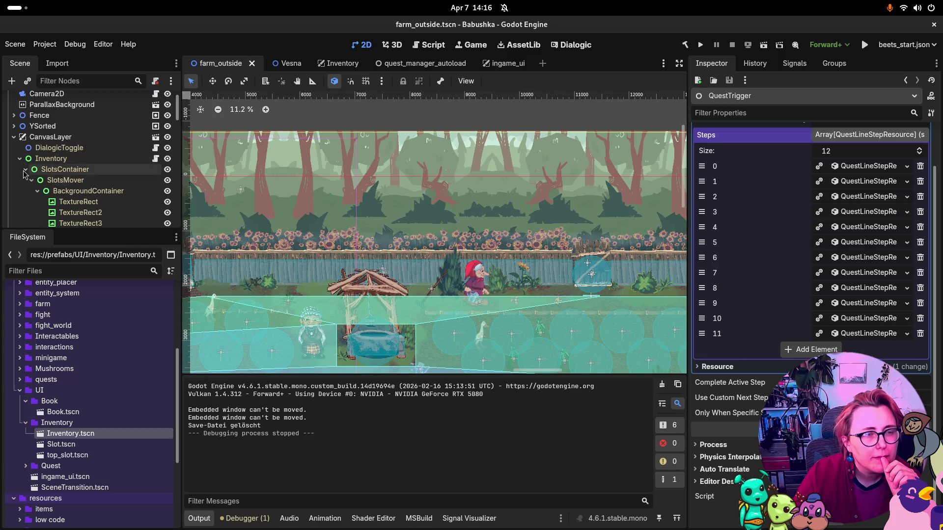
click(24, 170)
click(24, 169)
click(24, 169)
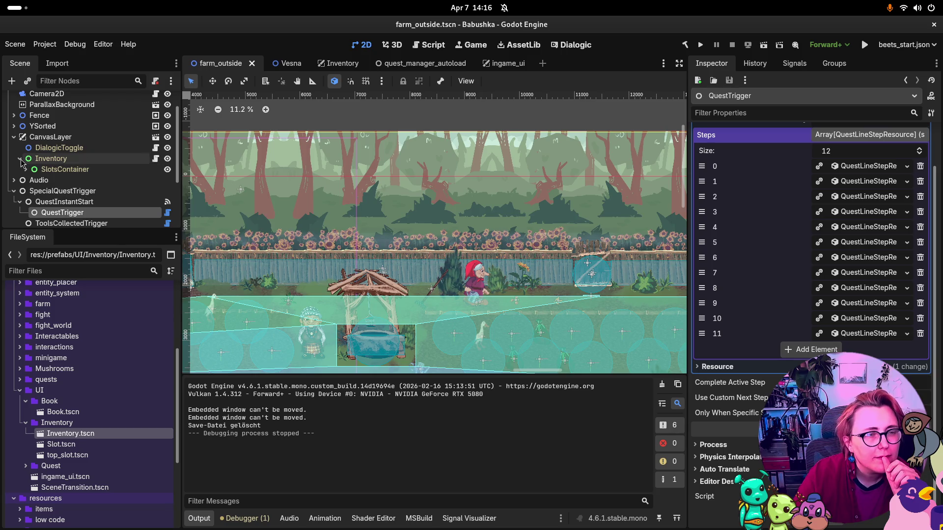
click(20, 158)
click(58, 149)
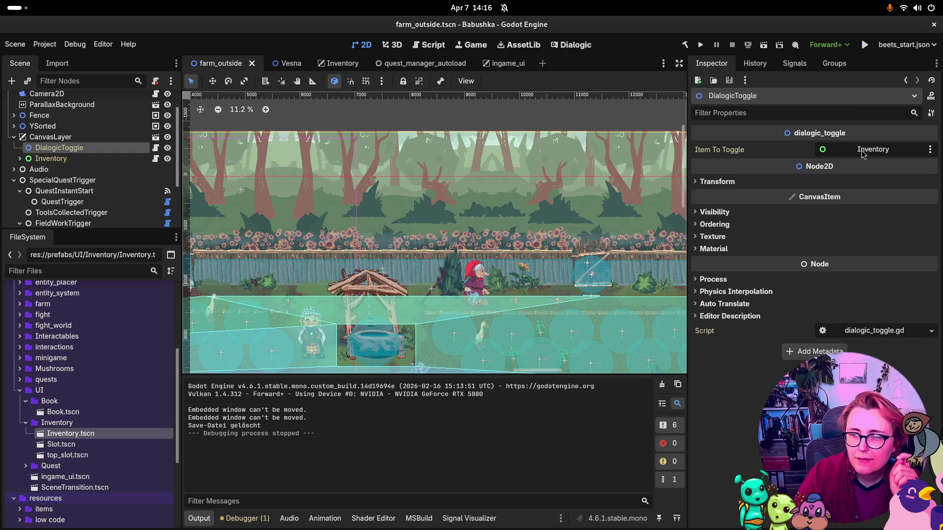
Step: Open dialogic_toggle.gd from DialogicToggle's Script field and check the node's Signals tab
click(890, 337)
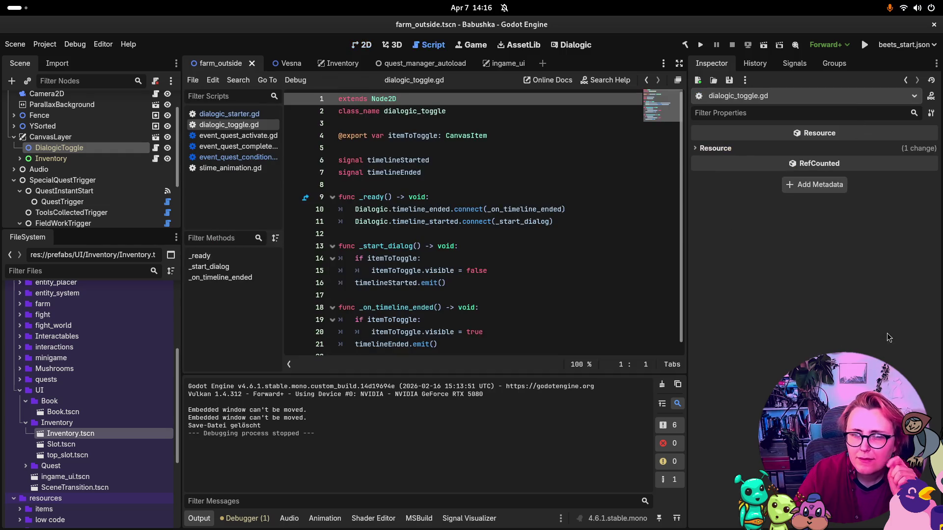
scroll(369, 238, down, 1)
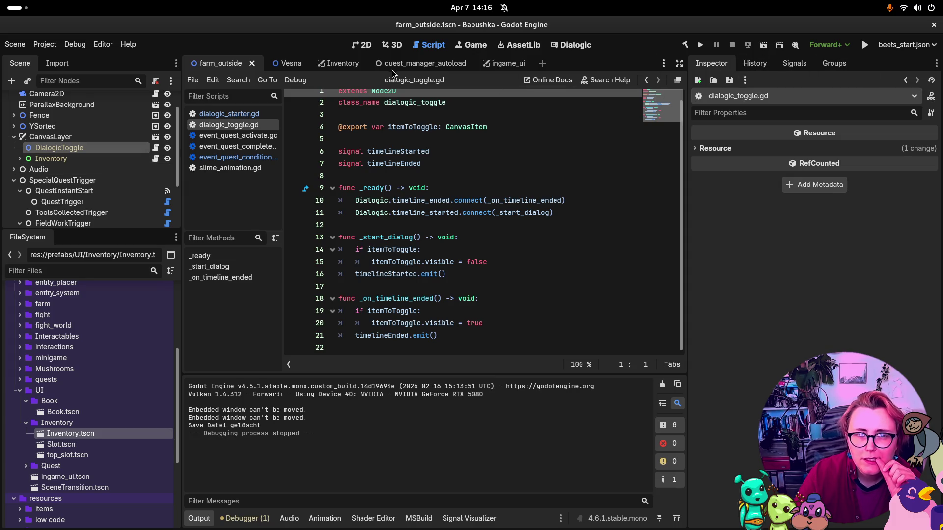
click(362, 46)
click(59, 147)
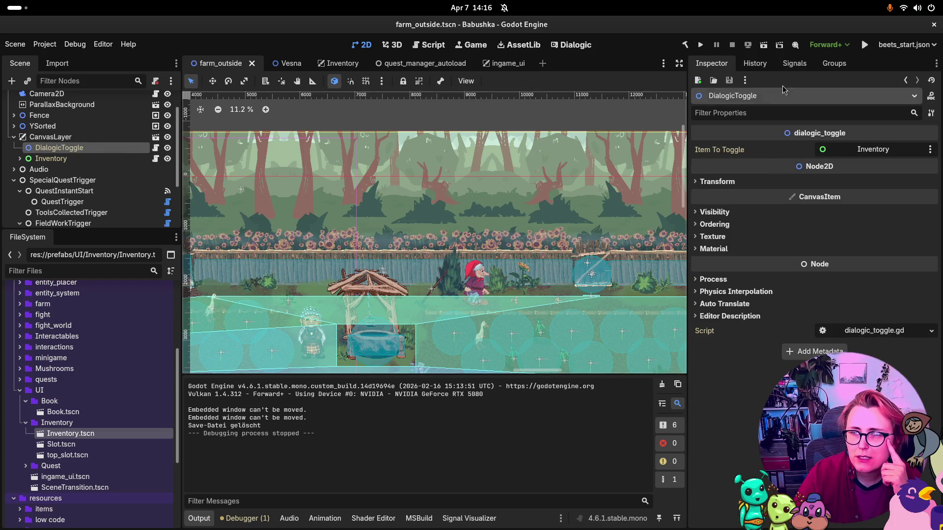
click(784, 67)
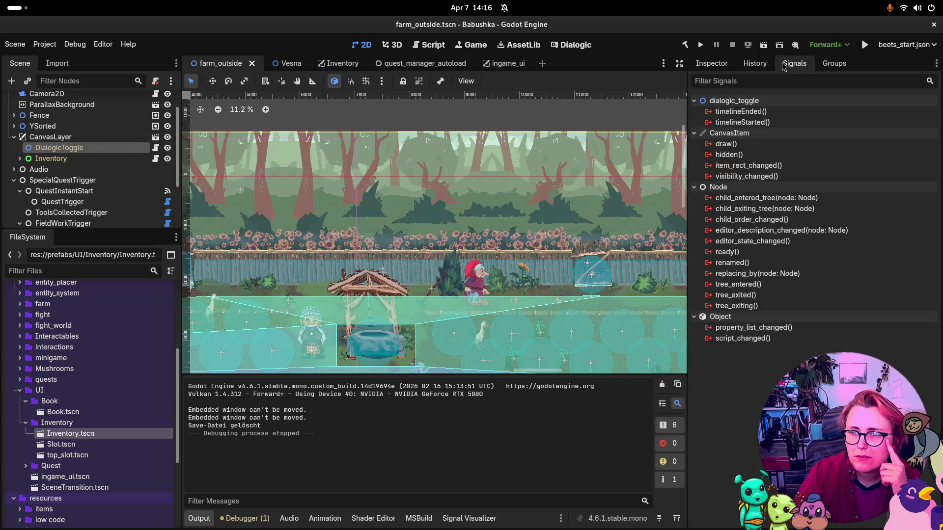
click(713, 65)
Step: Reread dialogic_toggle.gd, select CanvasLayer, then open the Inventory.tscn scene
click(432, 46)
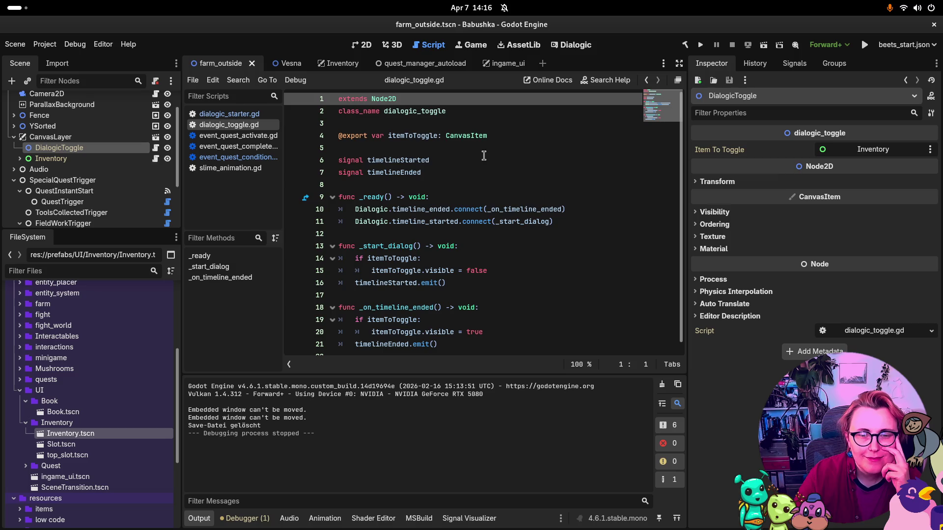
scroll(542, 215, down, 1)
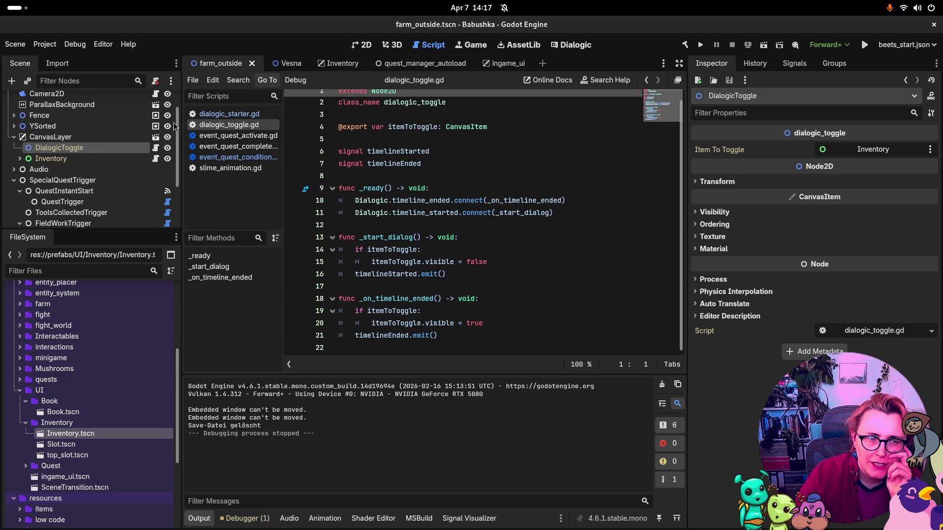
click(67, 137)
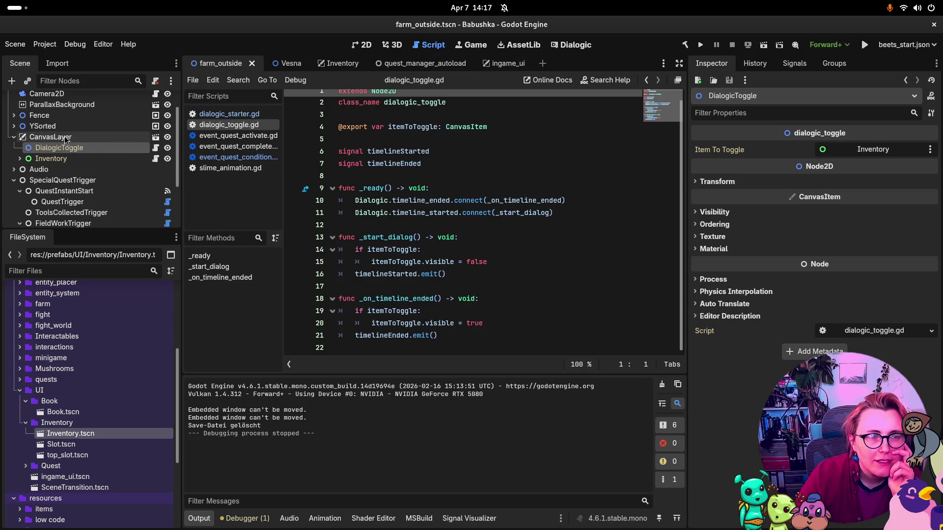
double_click(86, 435)
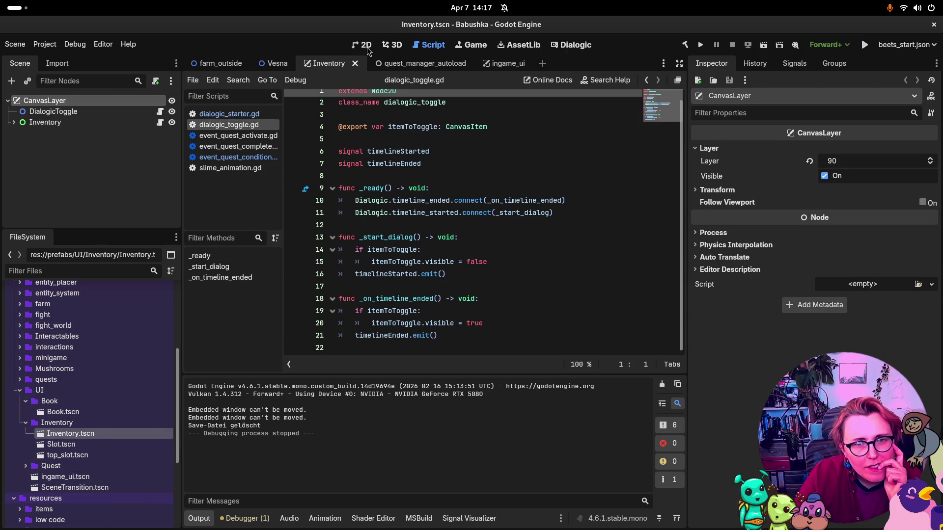
Step: Inspect the Inventory scene's DialogicToggle and CanvasLayer nodes, comparing with farm_outside's CanvasLayer
click(370, 49)
click(69, 112)
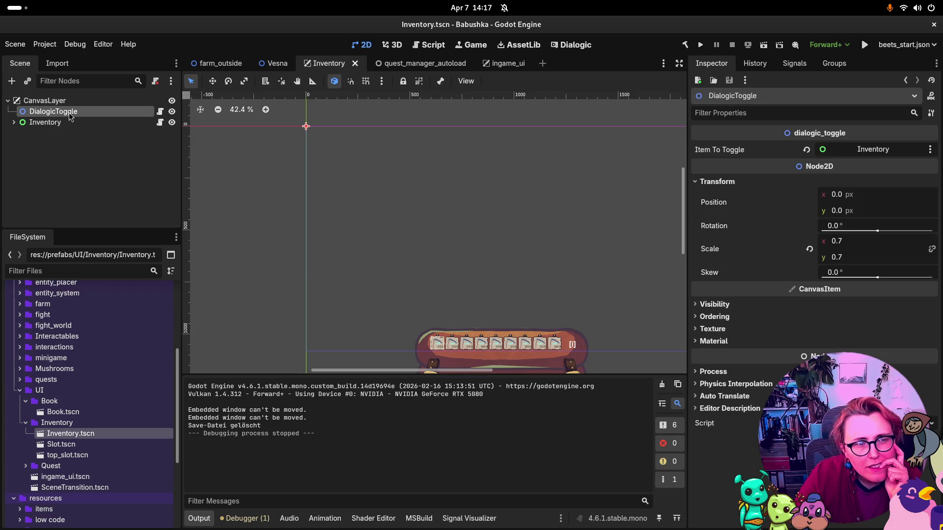
click(72, 101)
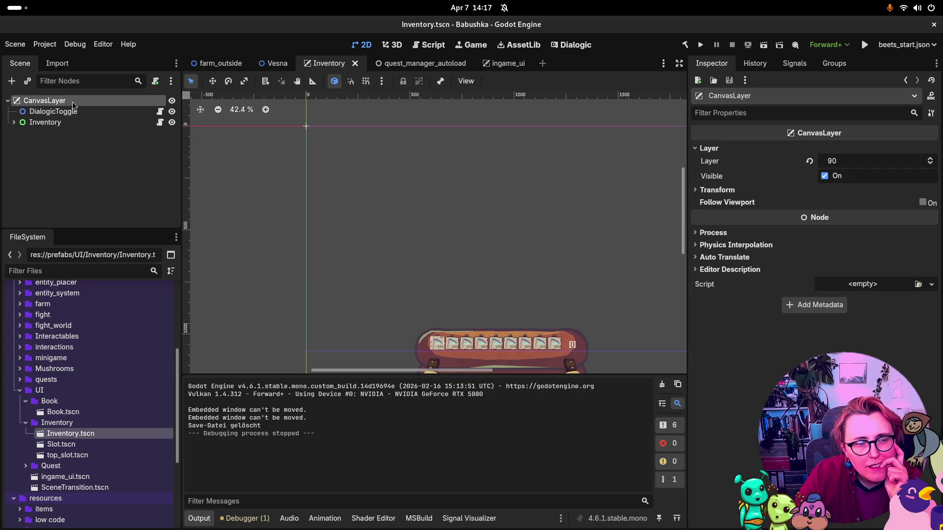
click(222, 62)
right_click(67, 138)
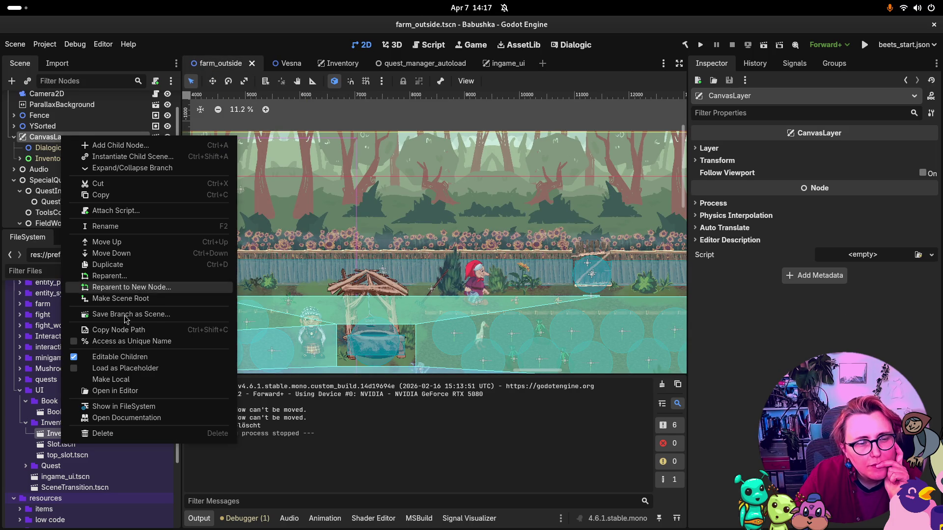
click(178, 86)
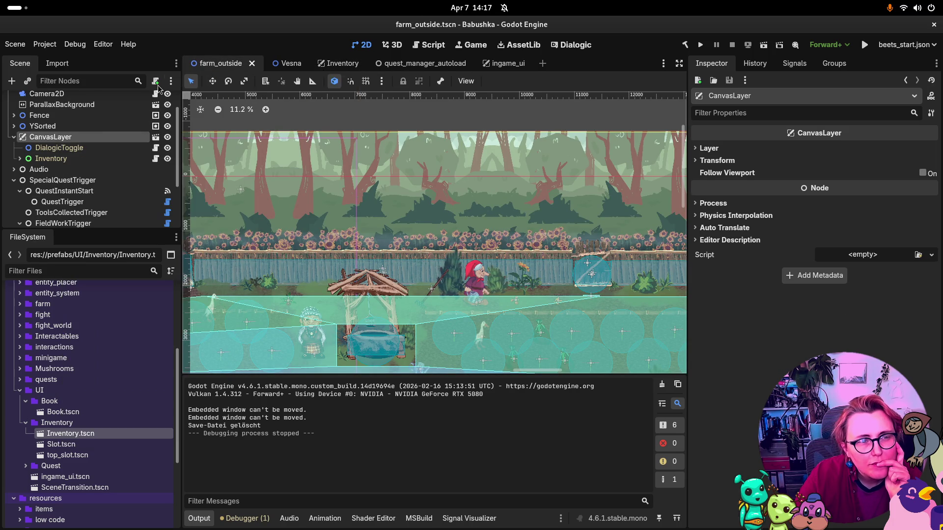
click(343, 64)
Step: Rename the Inventory root CanvasLayer to Inventory_UI, save, and return to farm_outside
double_click(76, 100)
text(Inventory_)
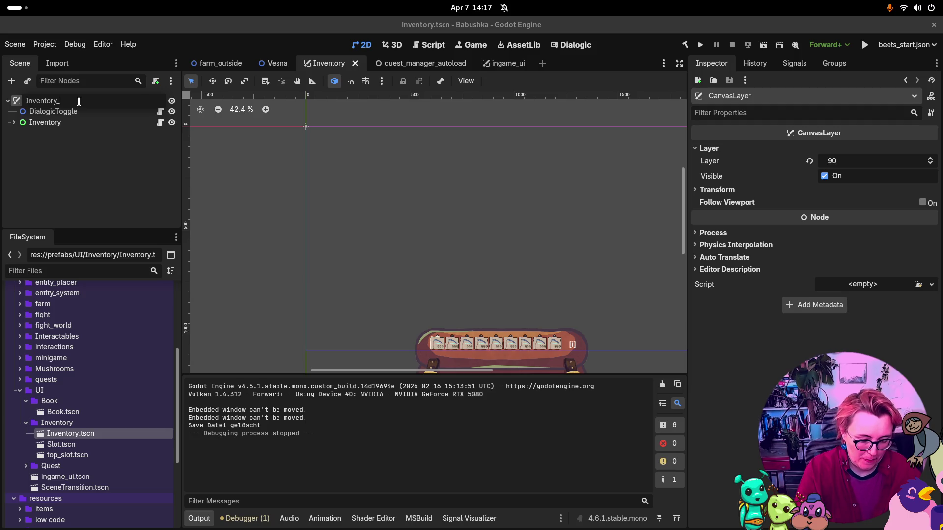
key(Return)
key(ctrl+s)
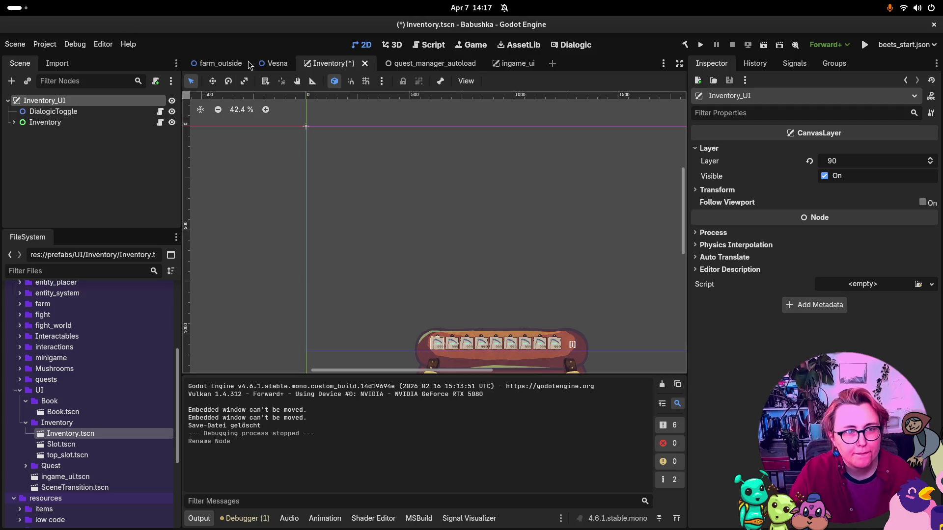
click(231, 68)
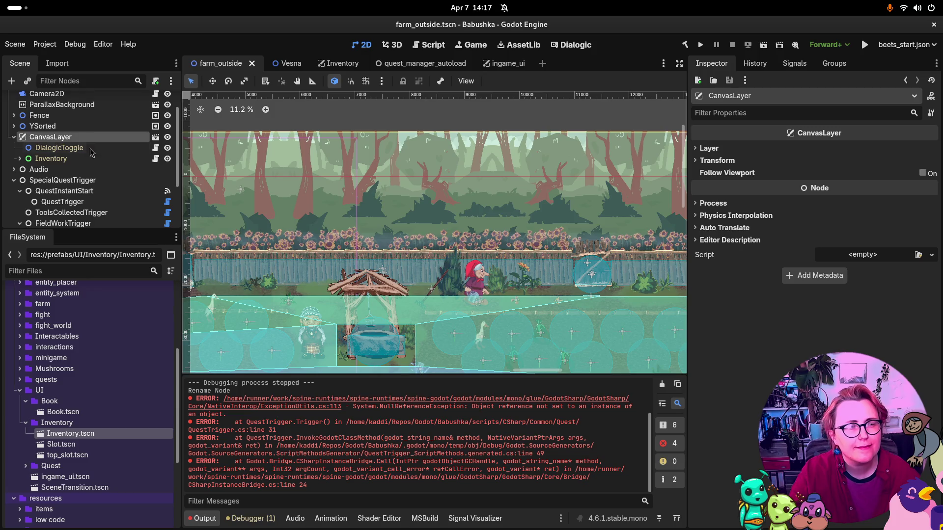
Step: Rename farm_outside's CanvasLayer to Inventory_UI, collapse its branches, and open Create New Node
double_click(87, 139)
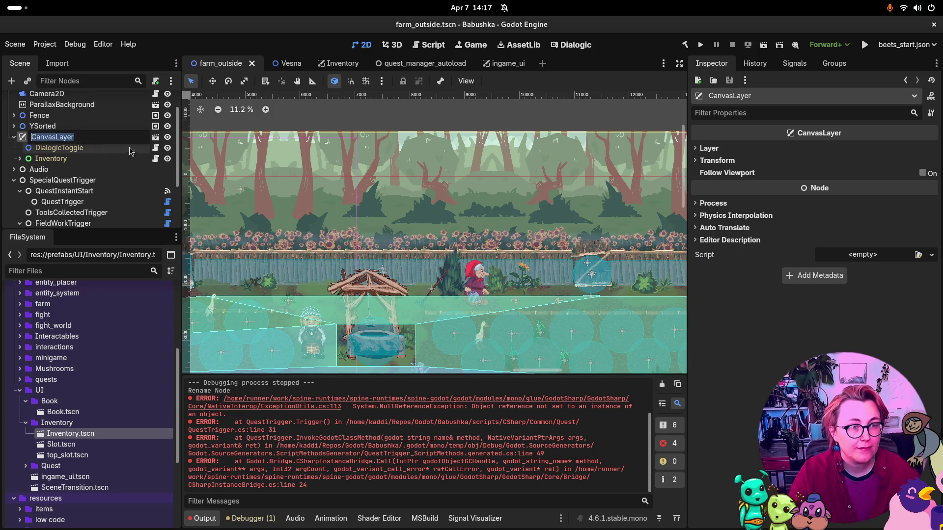
text(Inventory_UI)
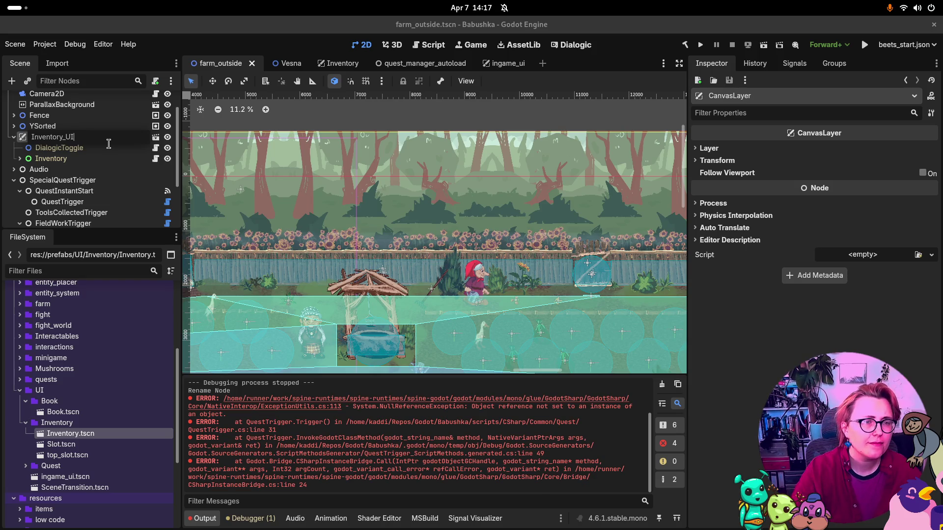
key(Return)
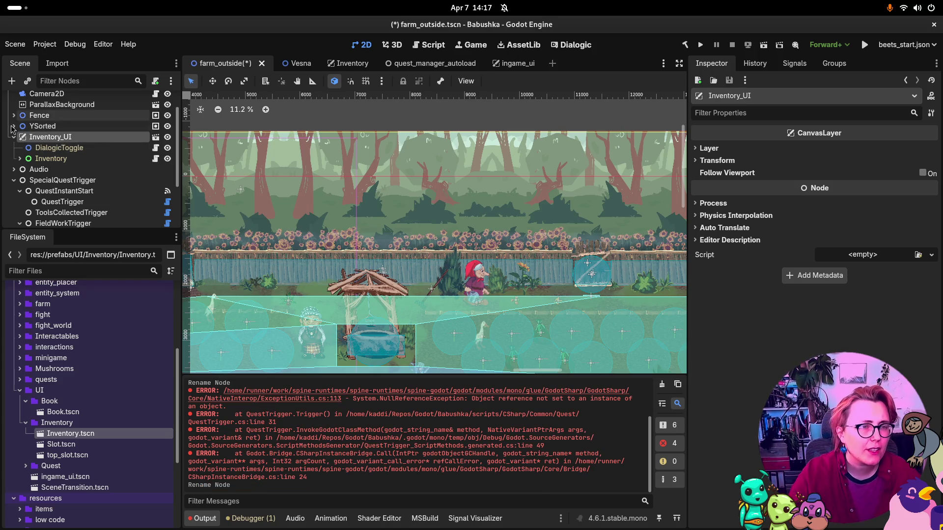
click(14, 137)
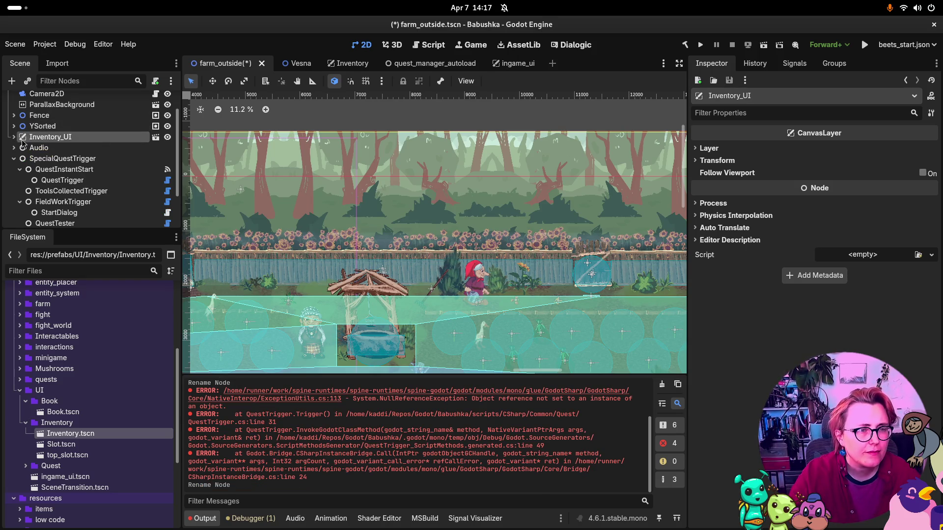
click(14, 159)
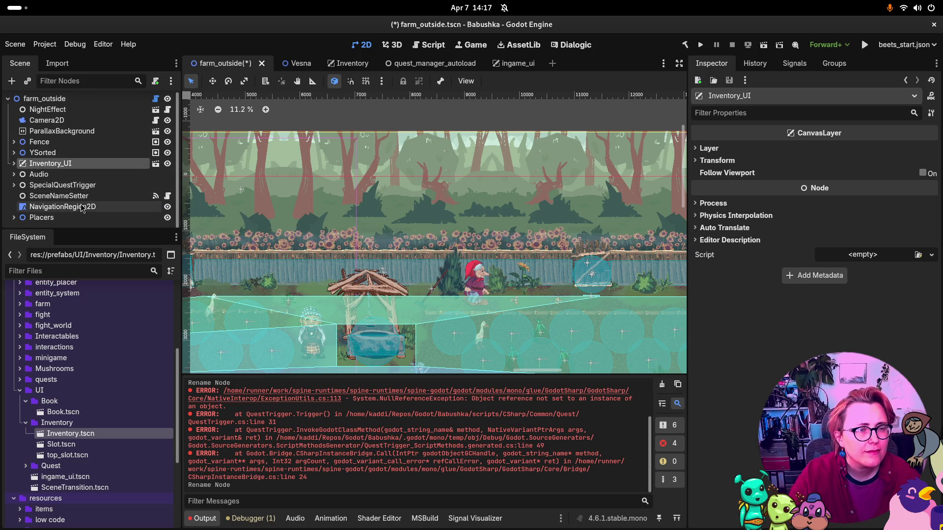
click(11, 80)
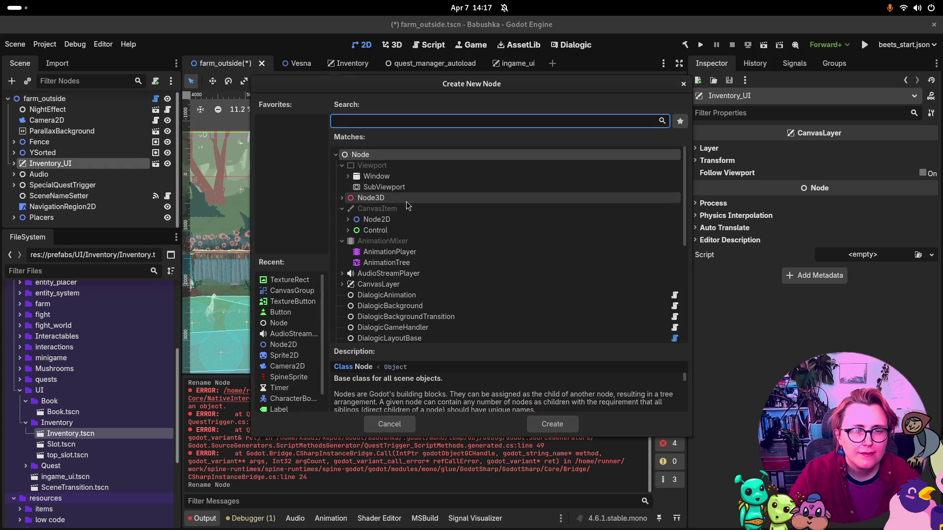
Step: Add a Control node named UI, nest Inventory_UI under it, and save farm_outside
click(403, 232)
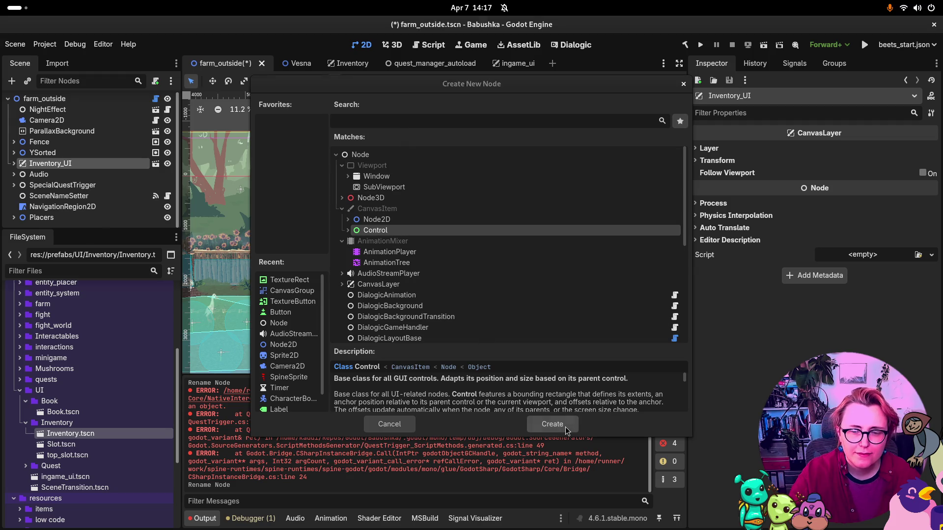
click(552, 423)
drag(48, 198, 38, 158)
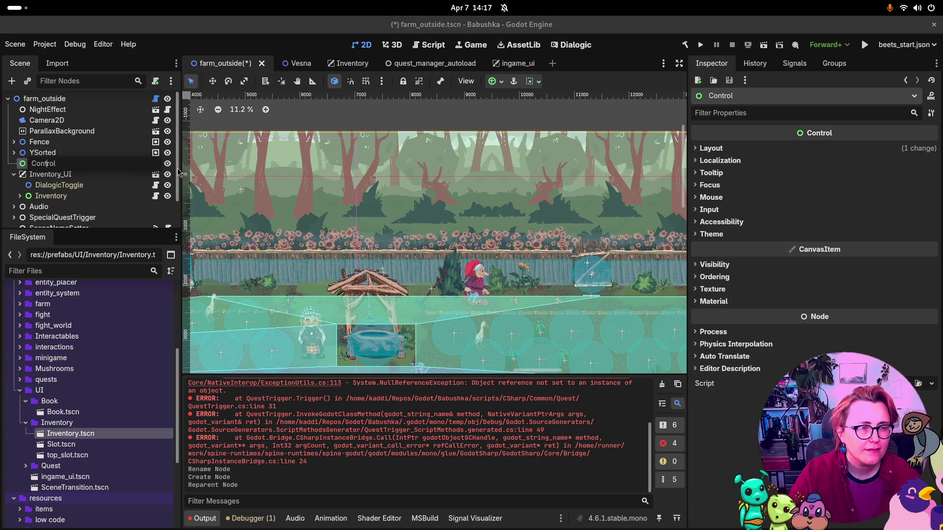
click(46, 164)
text(UI)
key(Return)
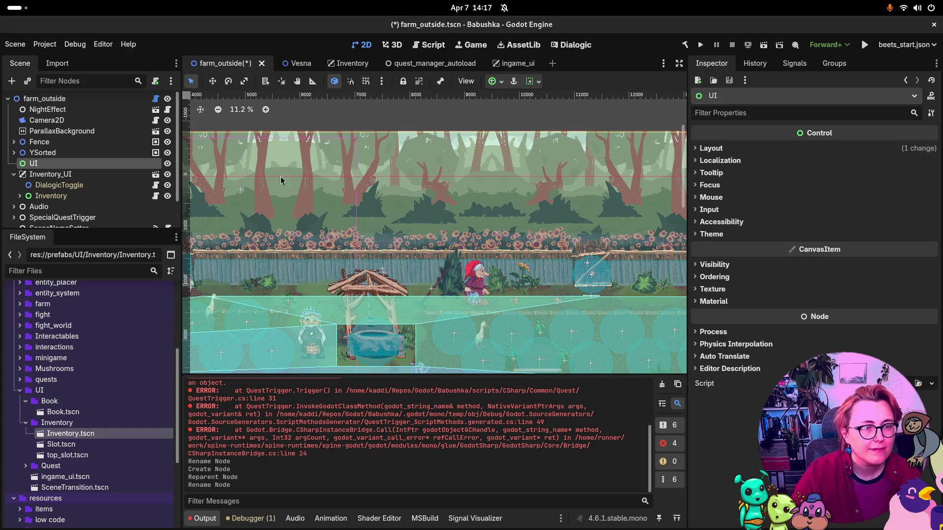
drag(58, 176, 55, 164)
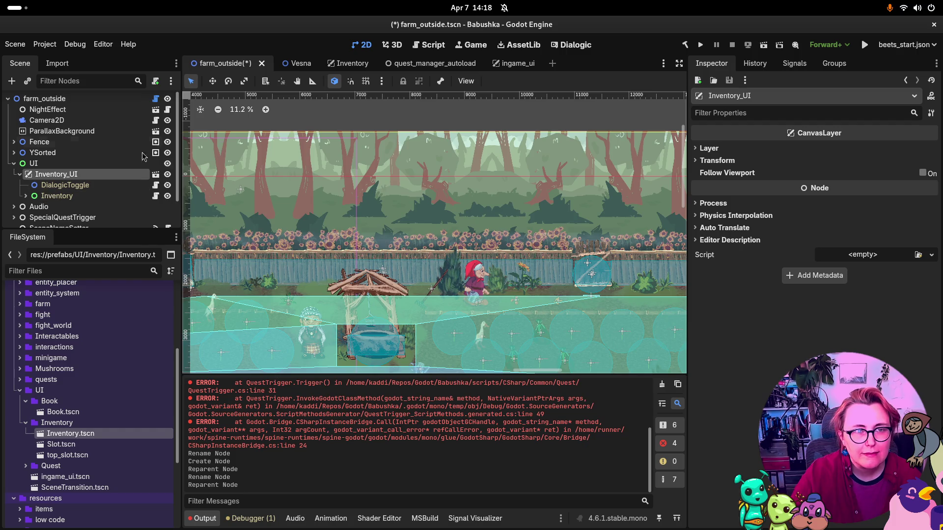
key(ctrl+s)
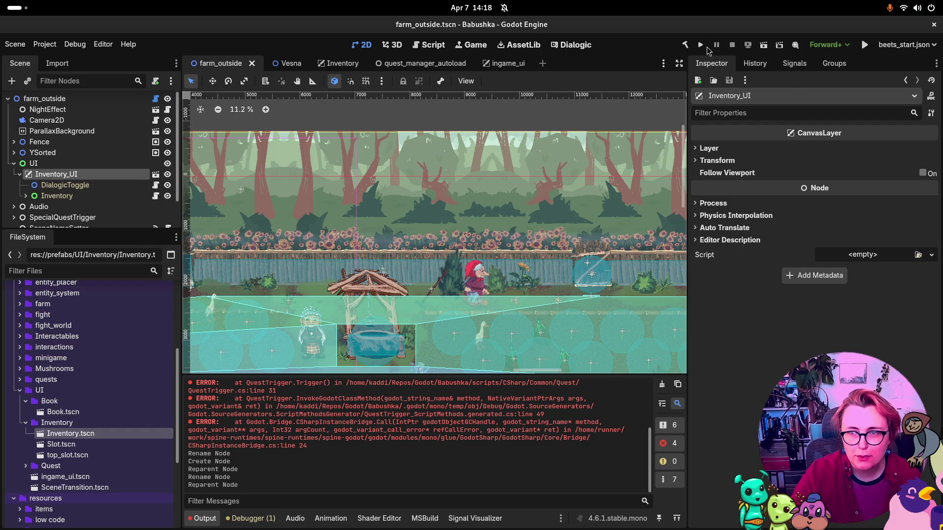
Step: Run the project, start a new game, toggle the inventory with I, then close it
click(701, 45)
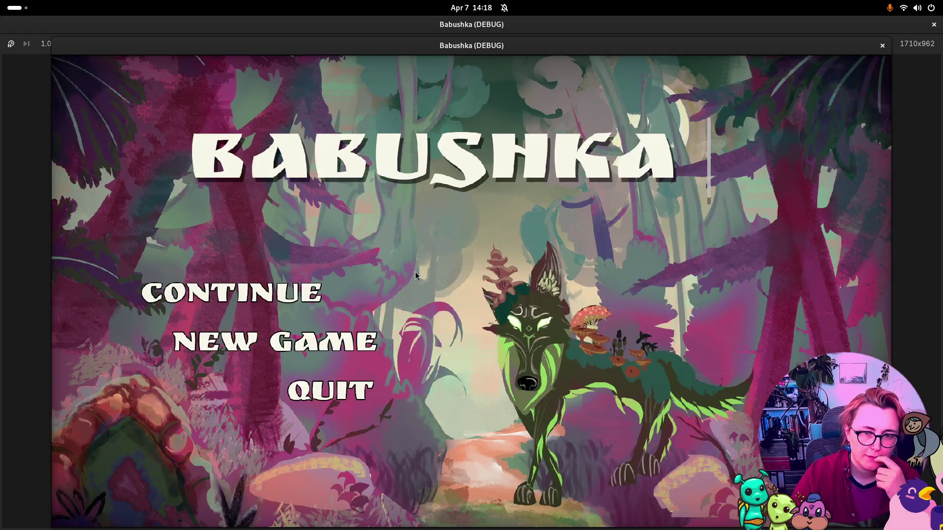
click(311, 343)
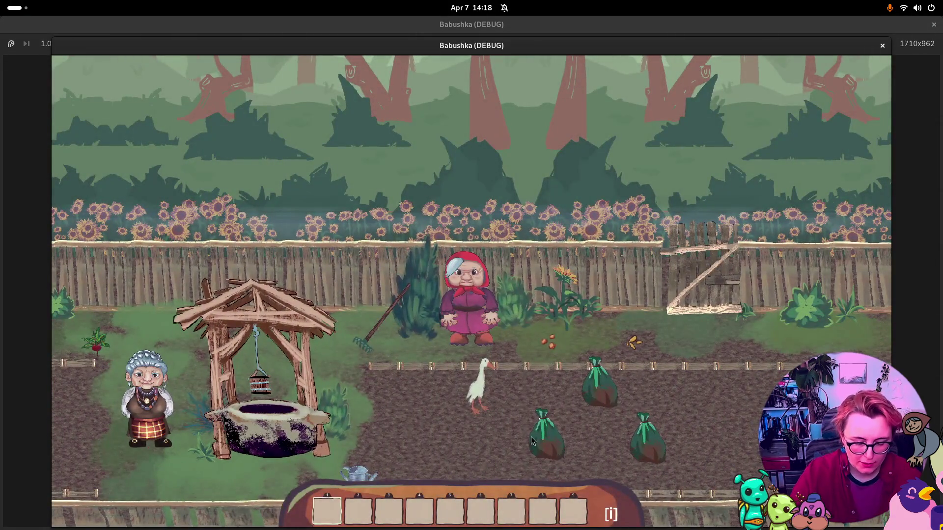
key(i)
key(i)
click(882, 46)
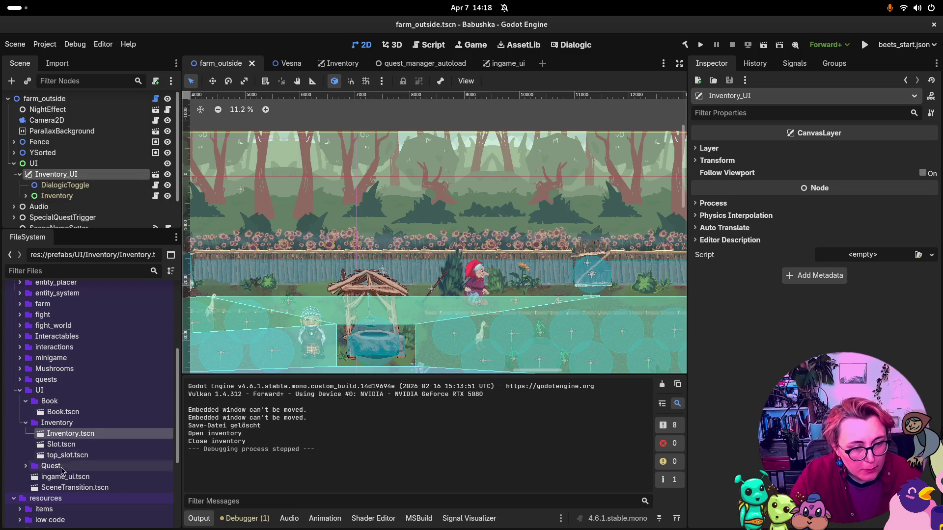
Step: Instance ingame_ui.tscn as IngameUi under the UI node and frame UI in the 2D view
mouse_move(62, 486)
mouse_down()
mouse_move(59, 148)
mouse_move(42, 133)
mouse_up()
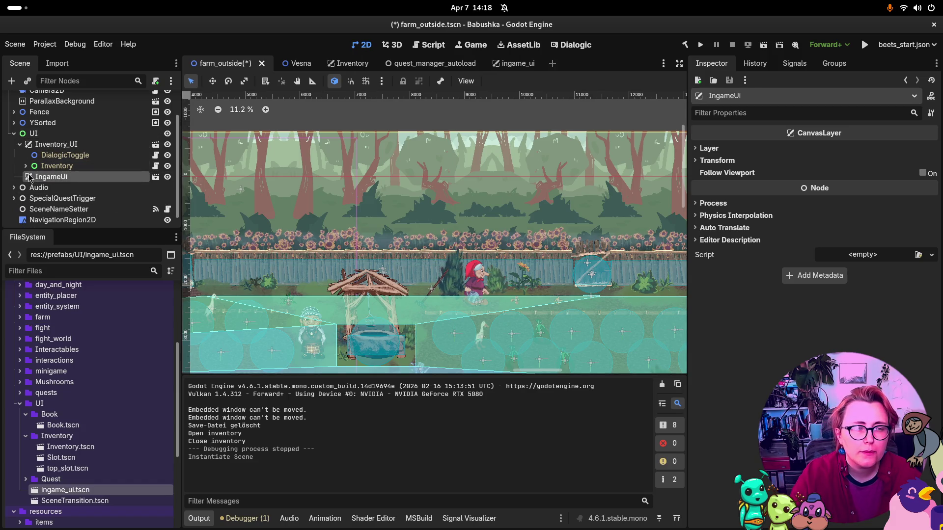
double_click(34, 133)
scroll(442, 211, up, 6)
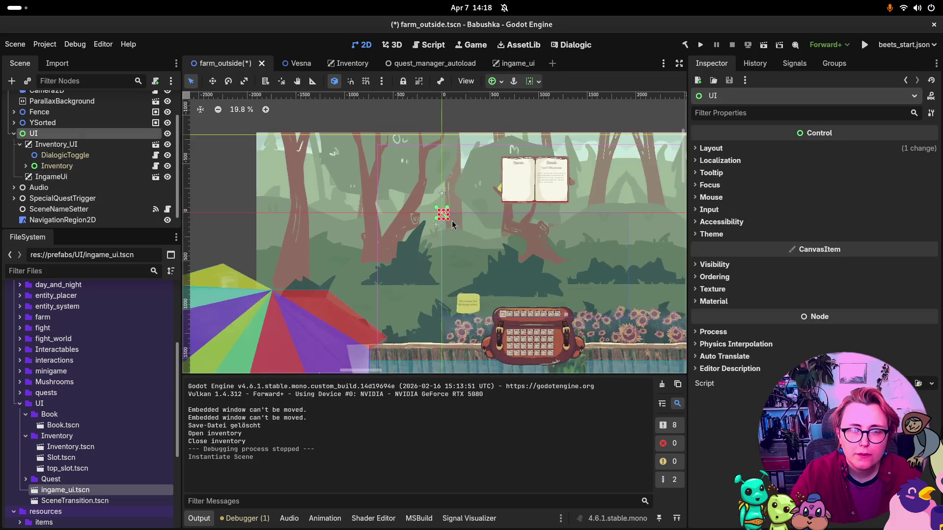
scroll(456, 202, down, 3)
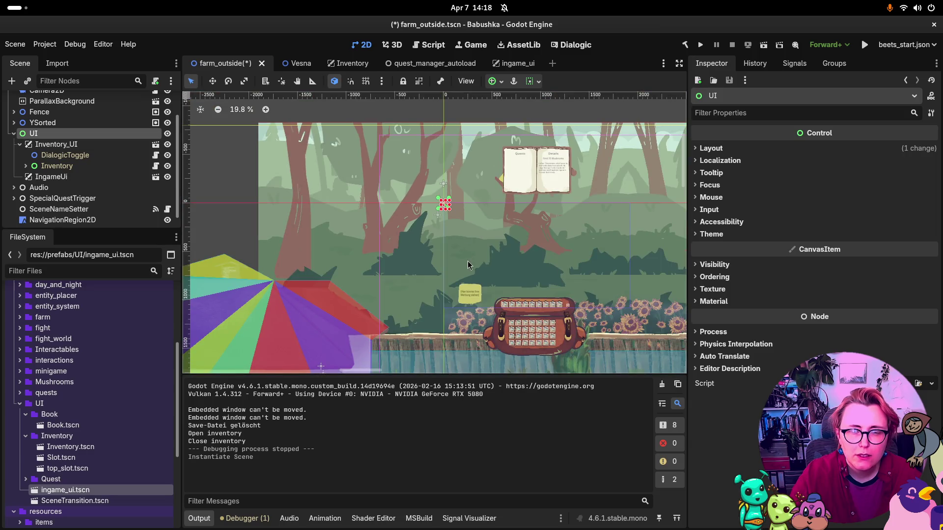
Step: Save the scene, run the project, start a new game, and open the inventory
key(ctrl+s)
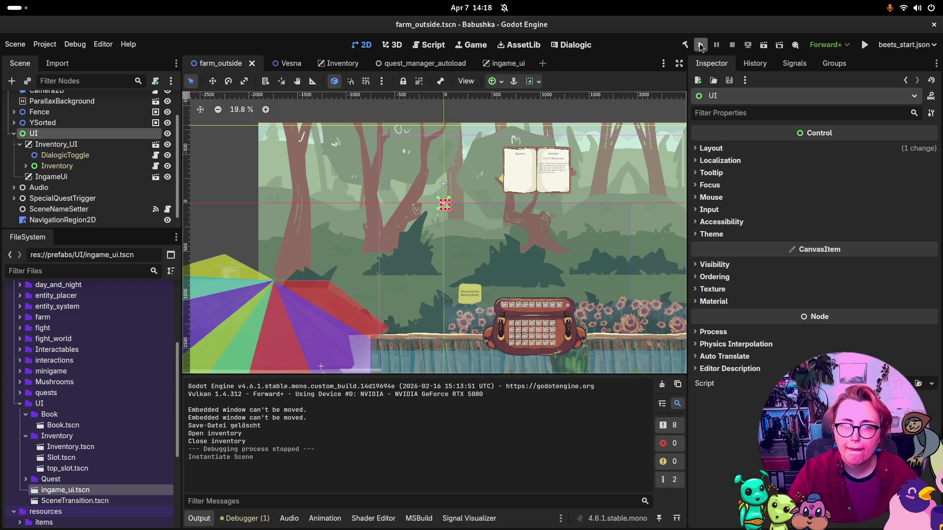
click(700, 45)
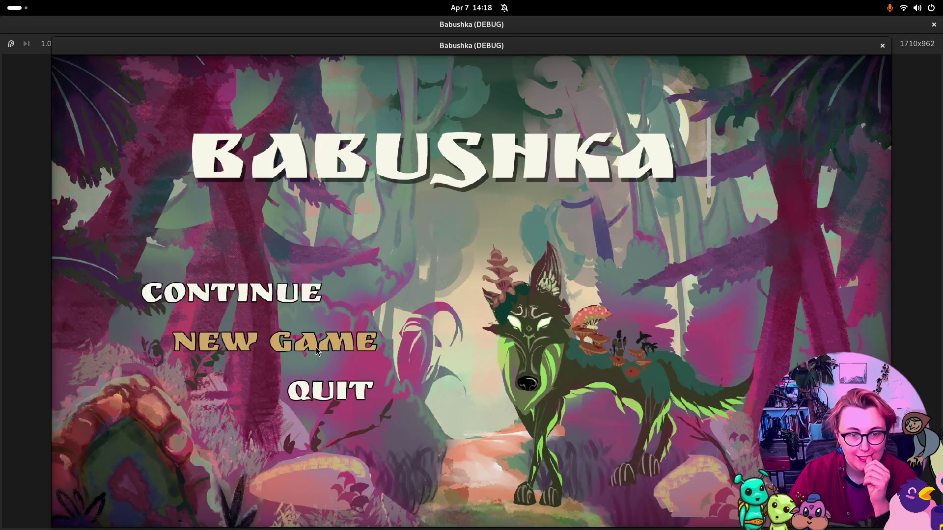
key(Return)
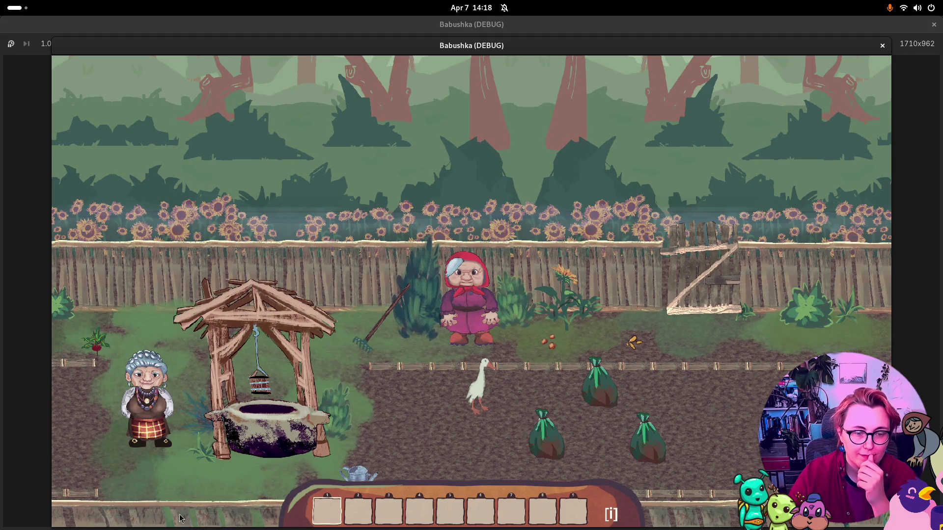
key(i)
Step: View TestLine1's details in the quest book, close the book, and stop the game
key(j)
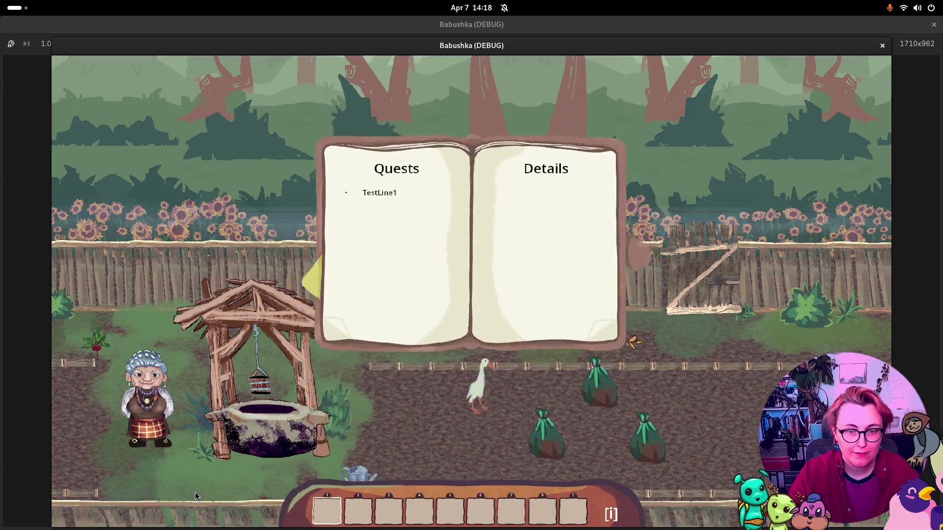
key(j)
key(j)
click(373, 234)
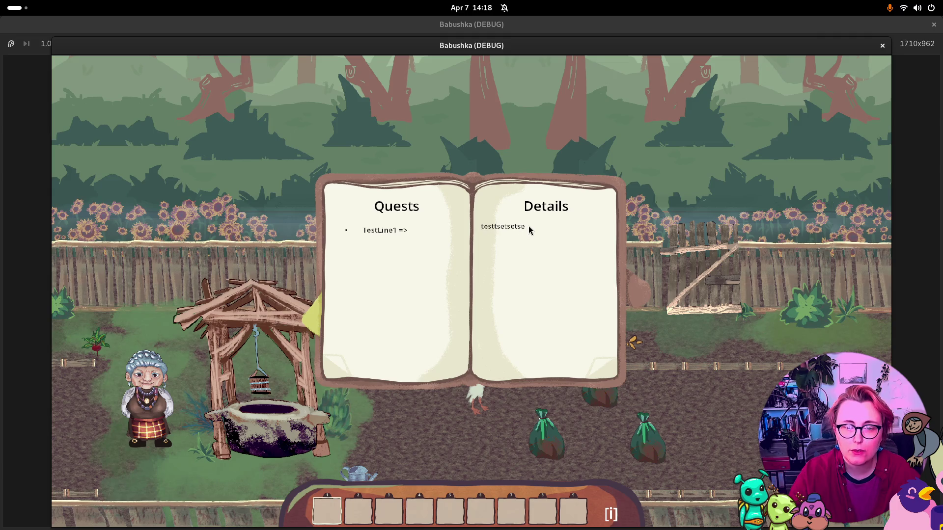
key(j)
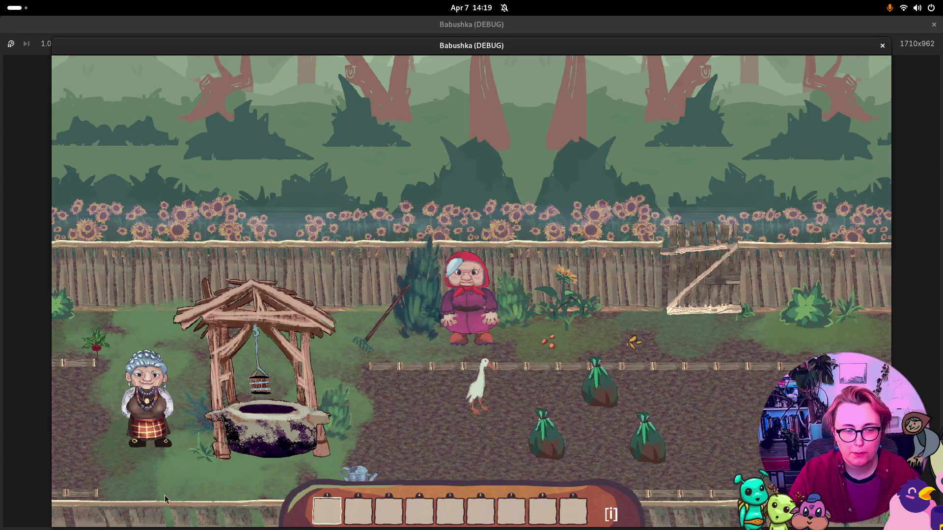
click(881, 47)
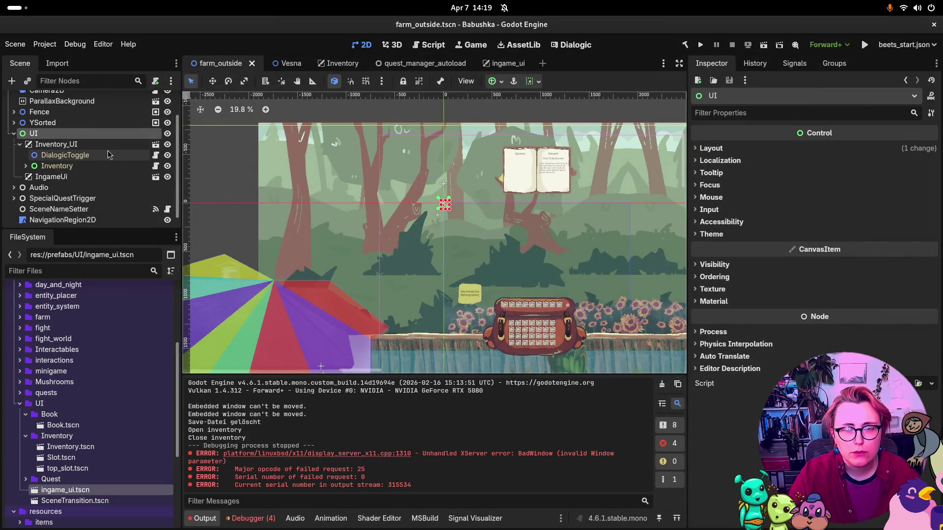
Step: Select the IngameUi node in farm_outside's Scene dock
scroll(509, 286, up, 6)
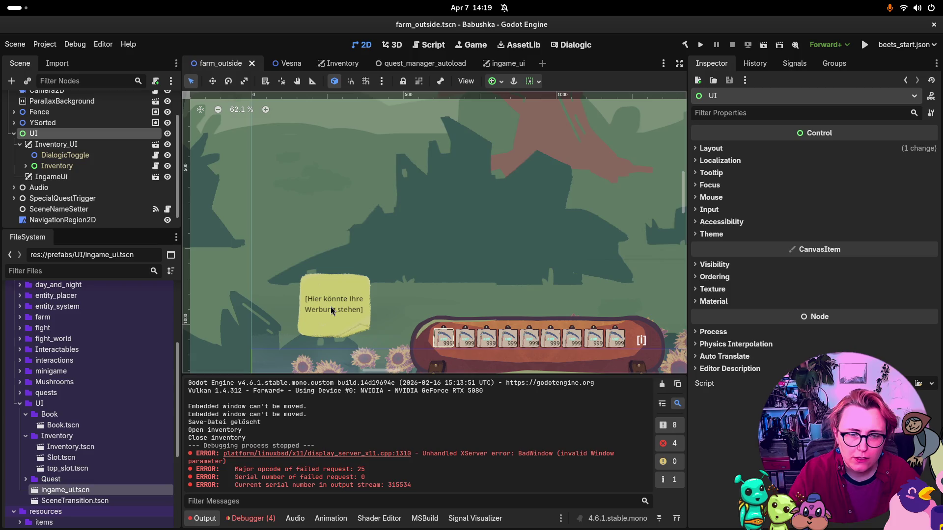
click(69, 176)
scroll(546, 237, down, 6)
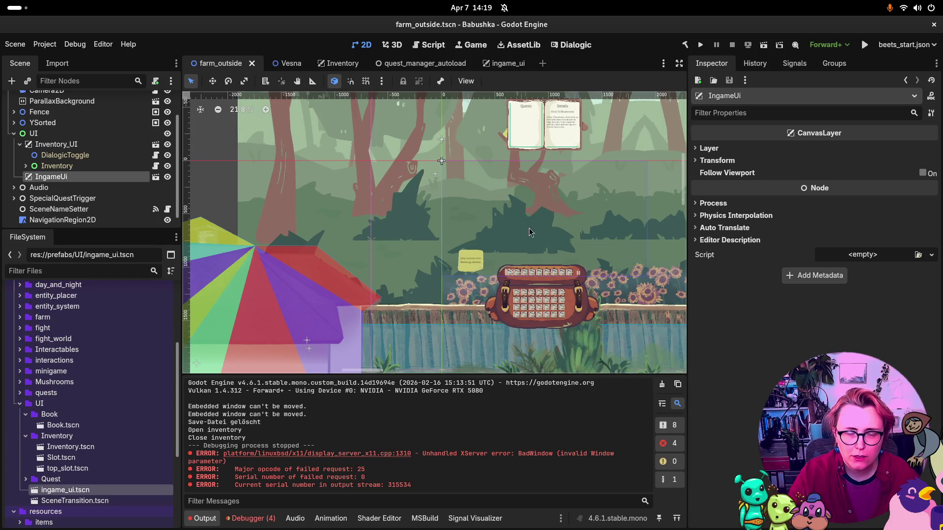
Step: Turn off 'Make Game Workspace Floating on Next Play' in the Game workspace, then rerun the project
click(466, 45)
click(475, 81)
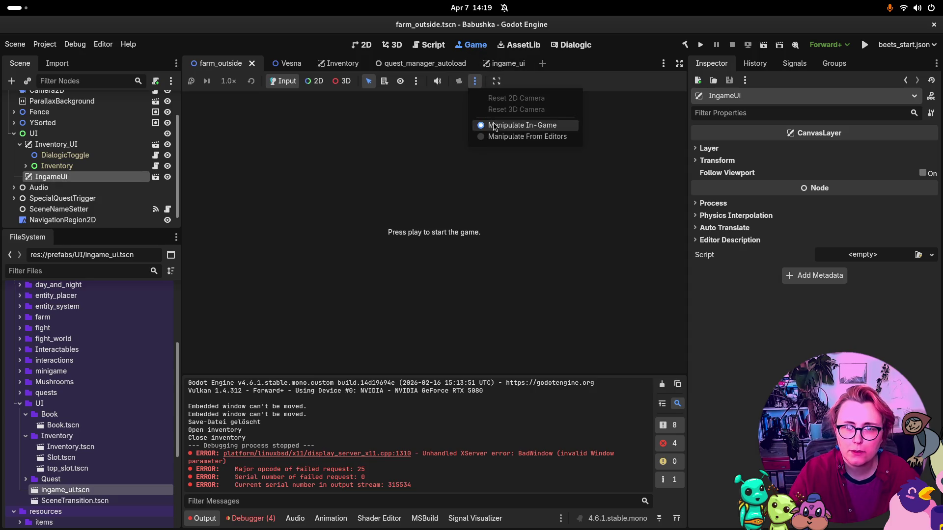
click(479, 81)
click(496, 81)
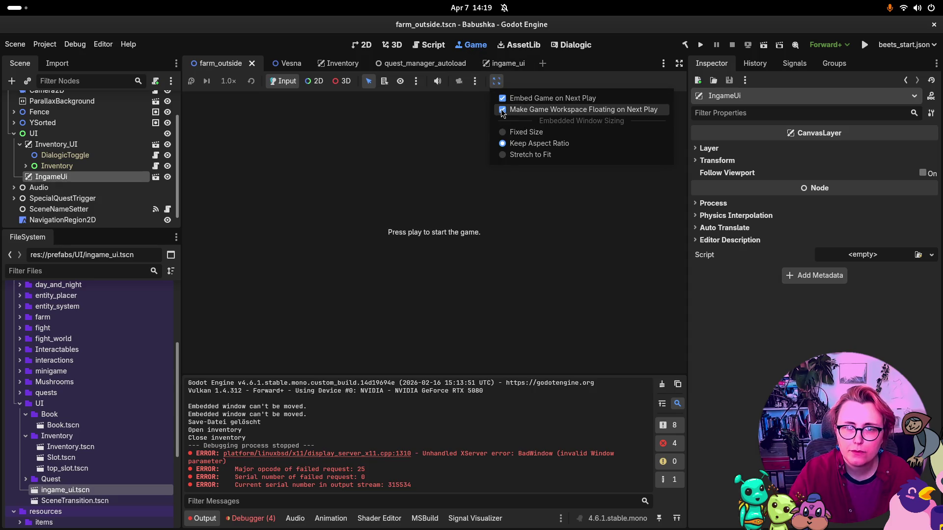
click(503, 110)
click(497, 81)
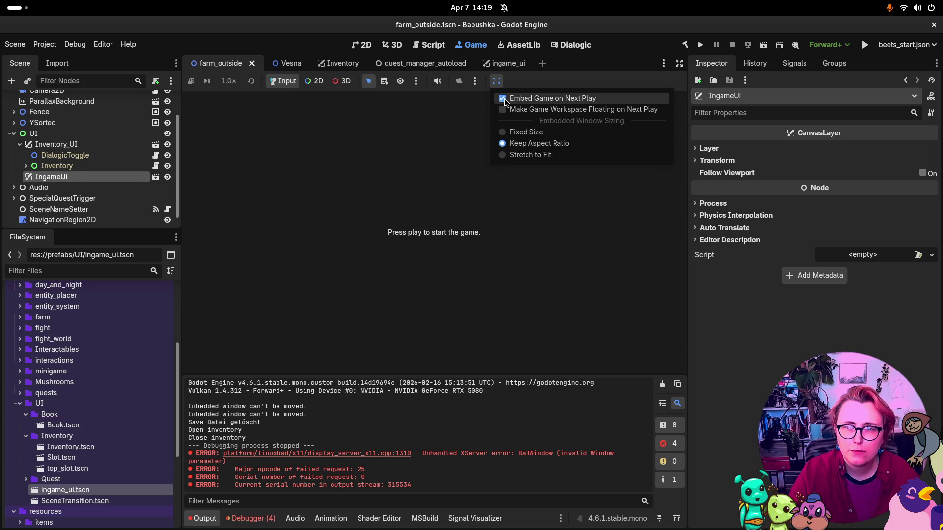
click(650, 60)
click(700, 44)
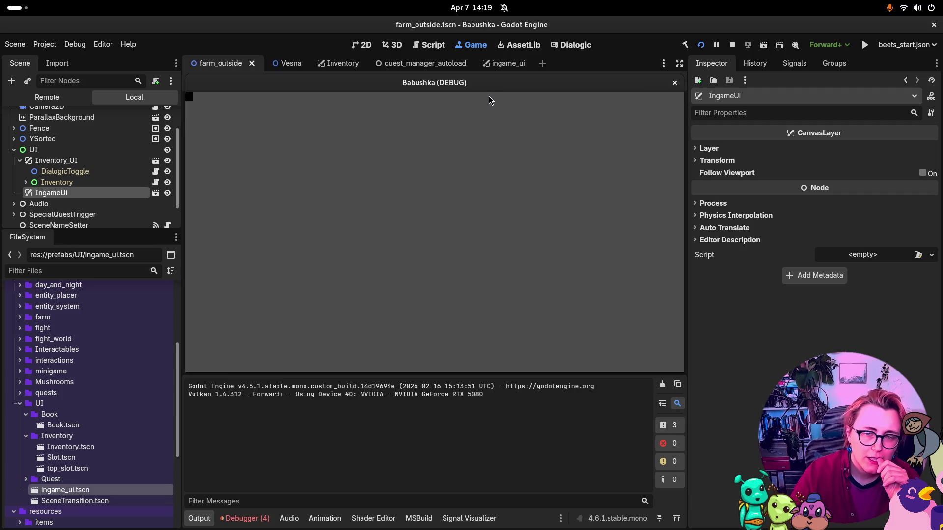
Step: Start a new game in the embedded run, review the ingame_ui.tscn errors, and stop it
click(385, 265)
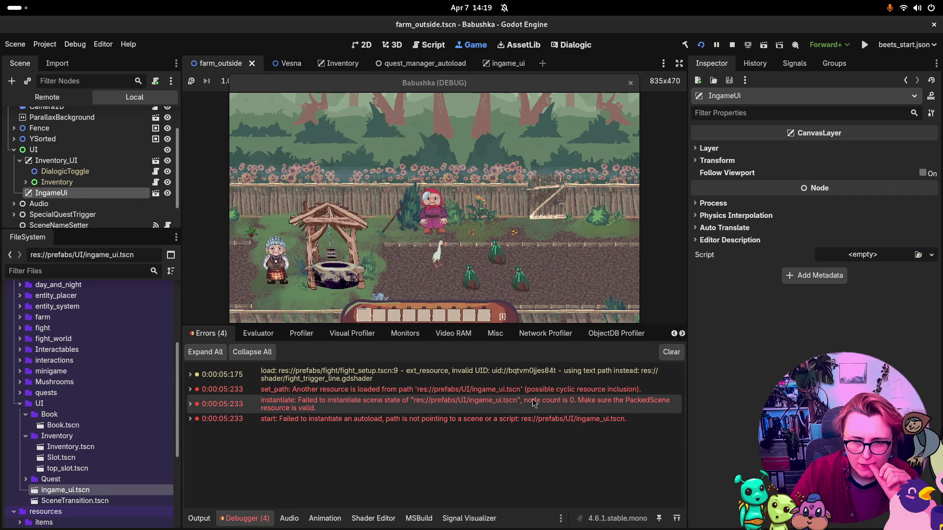
mouse_move(533, 399)
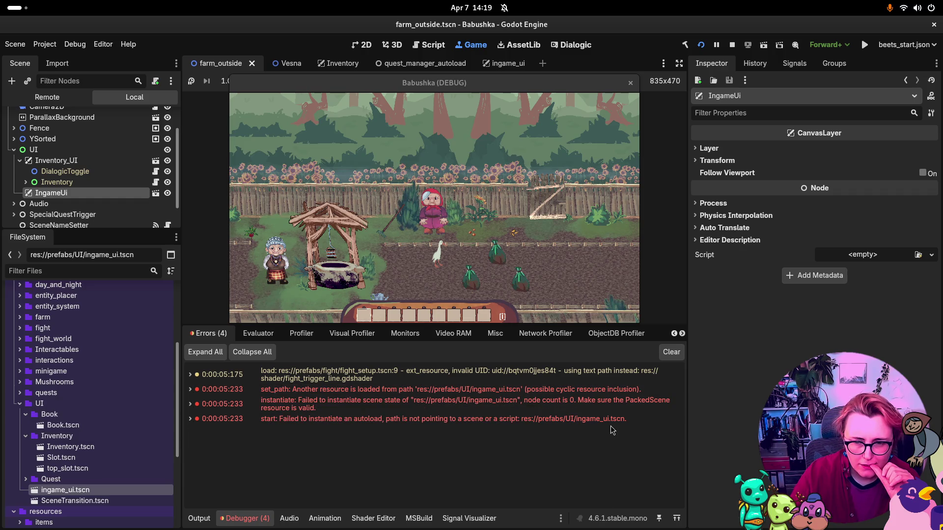
mouse_move(612, 422)
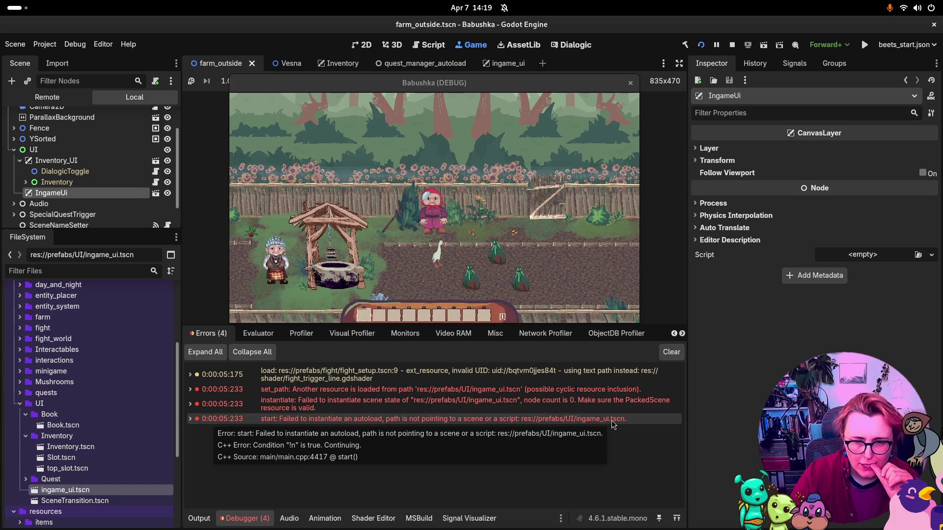
click(732, 45)
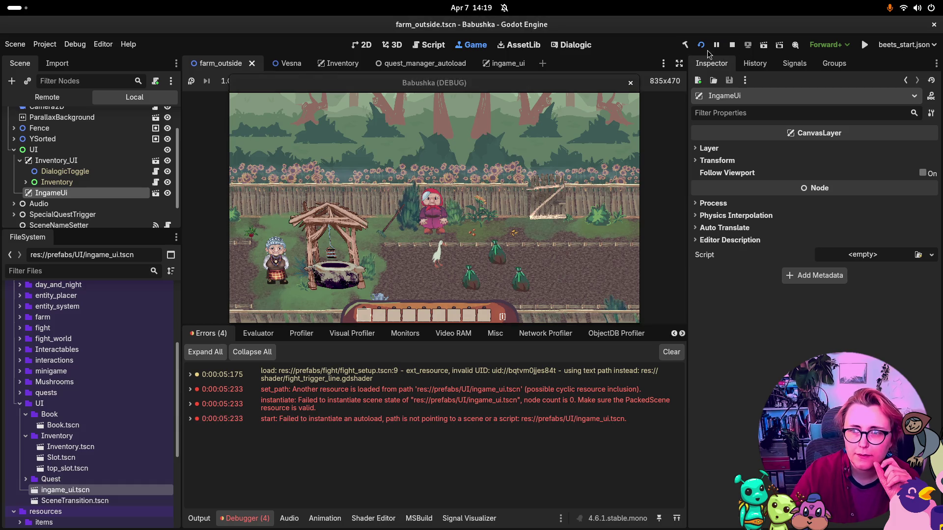
click(74, 166)
Step: Delete the duplicate IngameUi node from farm_outside and save the scene
click(76, 178)
key(Delete)
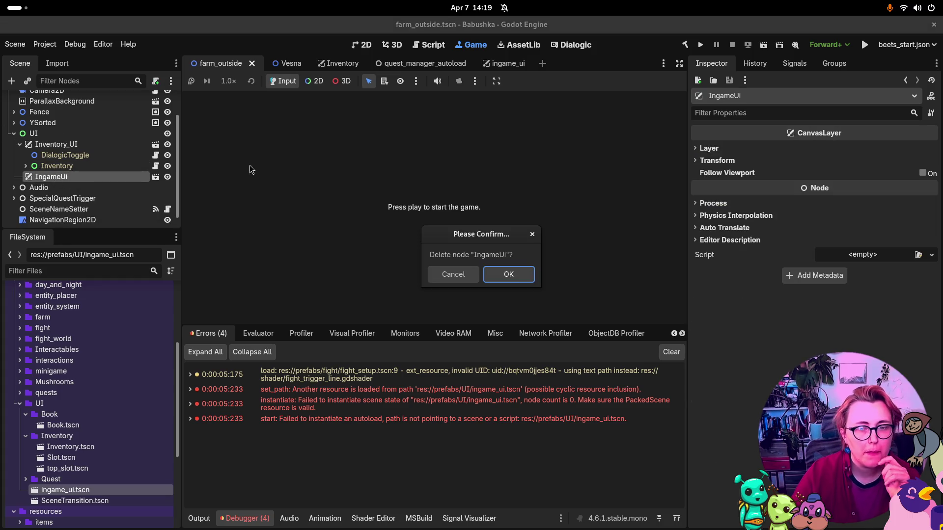
click(499, 271)
key(ctrl+s)
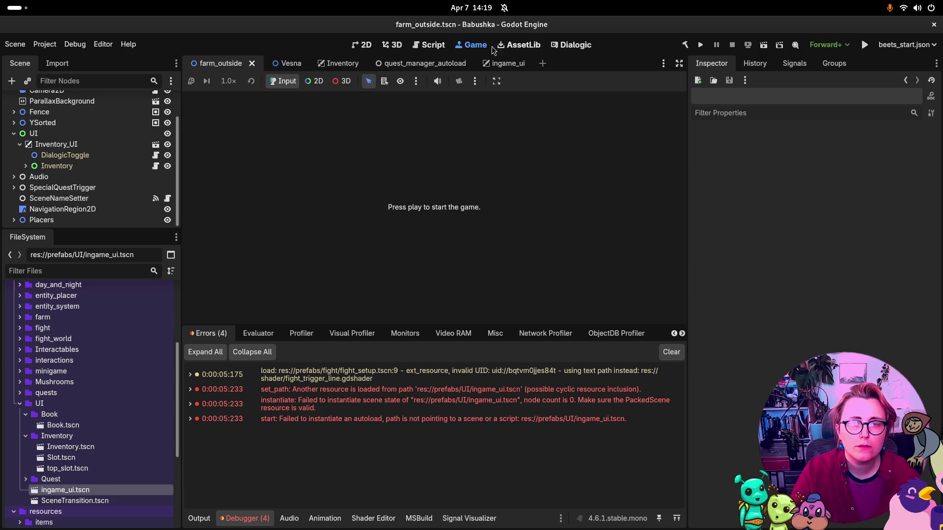
Step: Run a new game, toggle the inventory, and switch the Scene dock to Remote
click(700, 45)
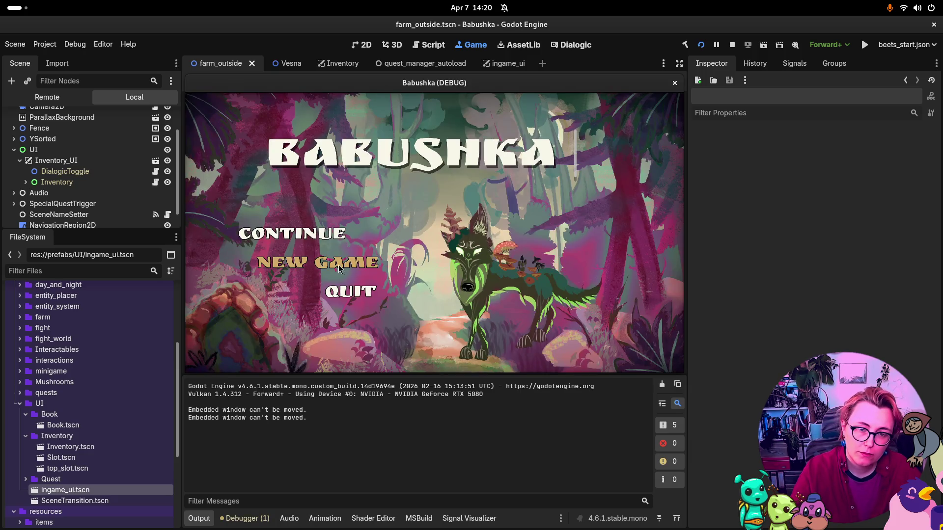
click(338, 269)
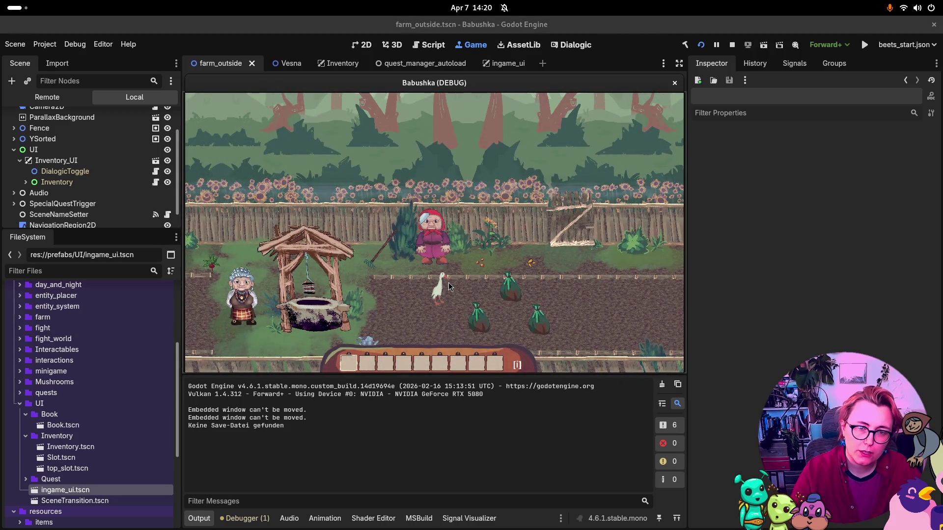
key(i)
key(i)
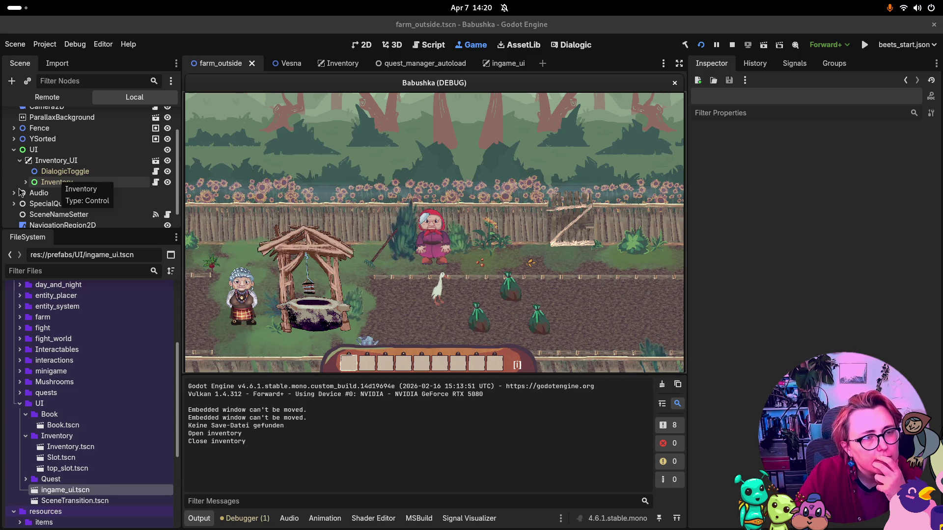
click(27, 205)
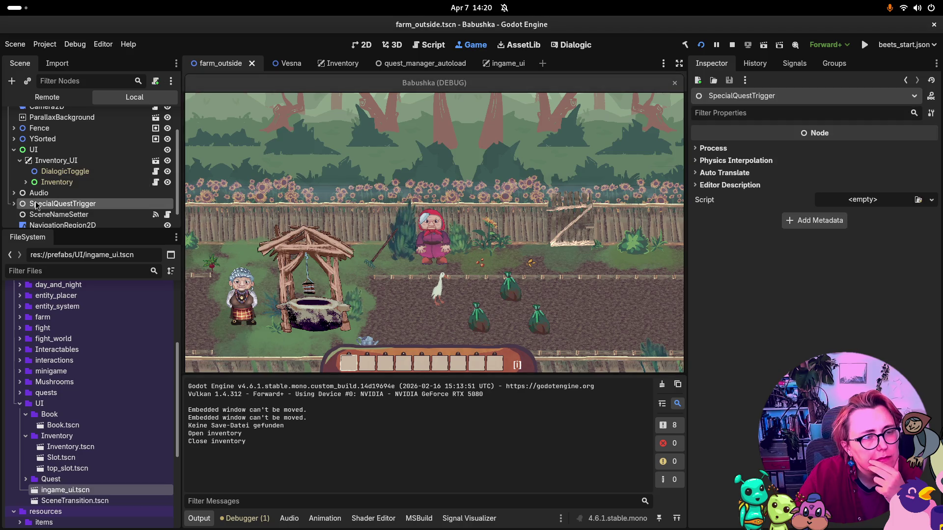
click(56, 99)
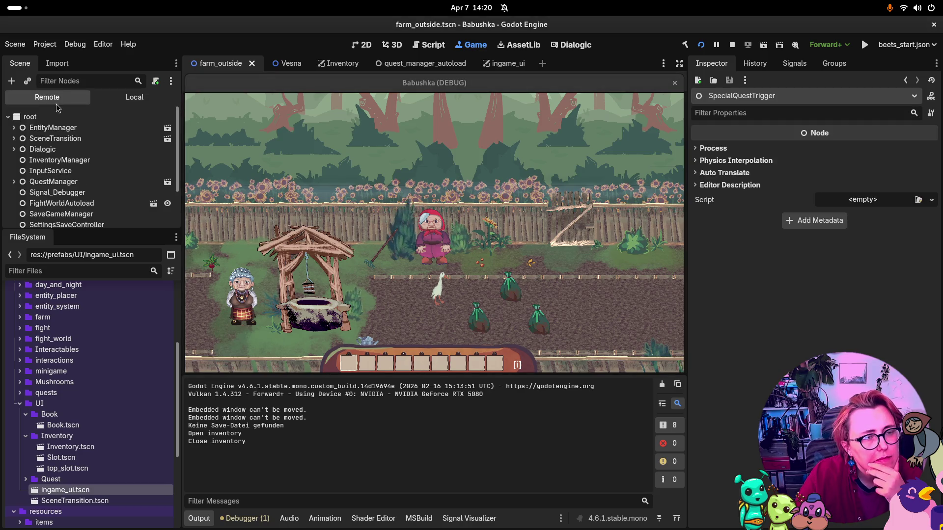
scroll(49, 187, down, 3)
click(14, 196)
click(30, 219)
double_click(30, 220)
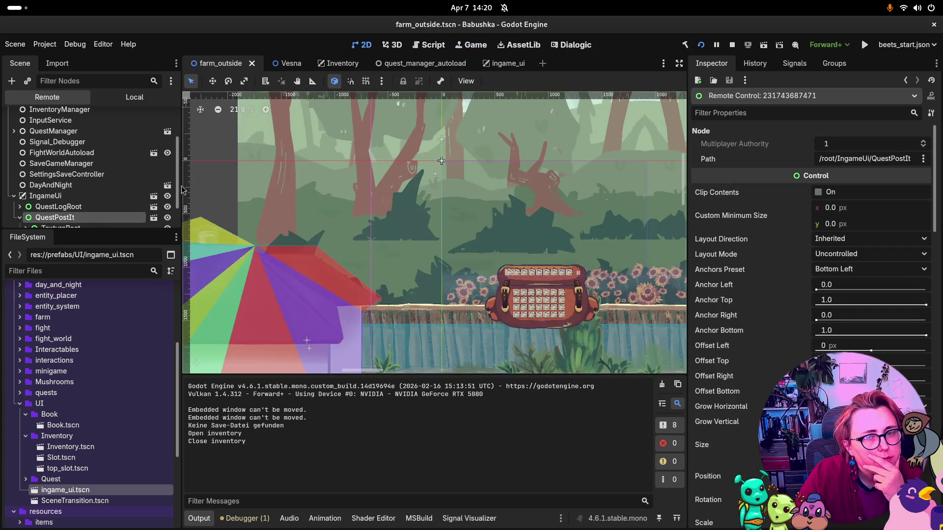
double_click(29, 208)
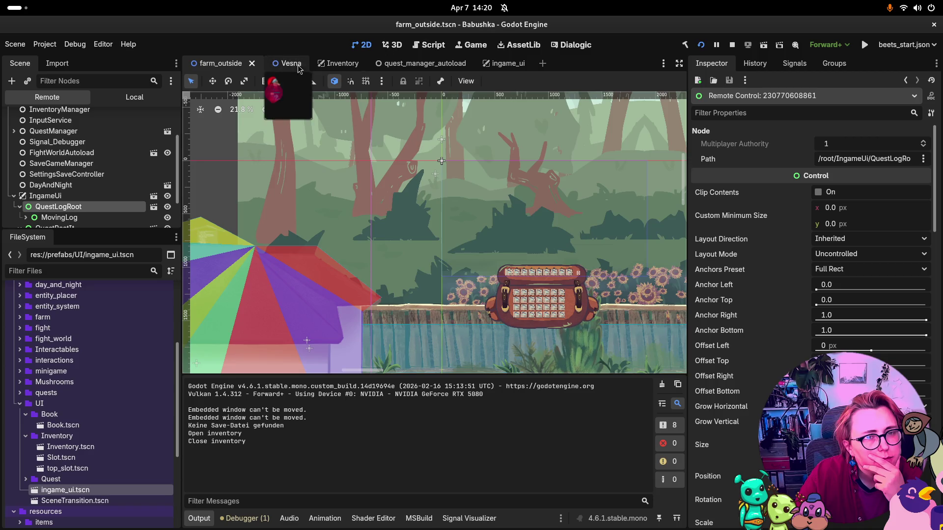
click(150, 109)
click(151, 98)
click(48, 96)
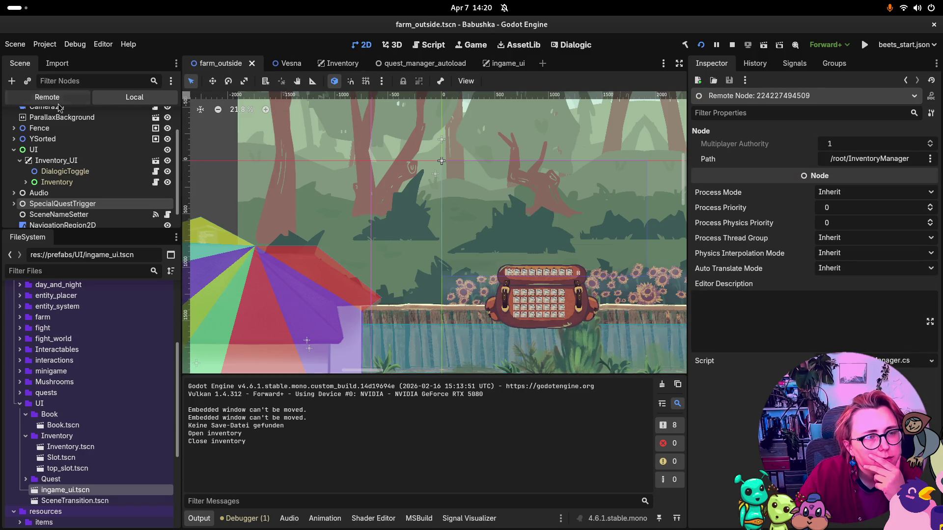
scroll(518, 172, down, 5)
scroll(518, 172, right, 5)
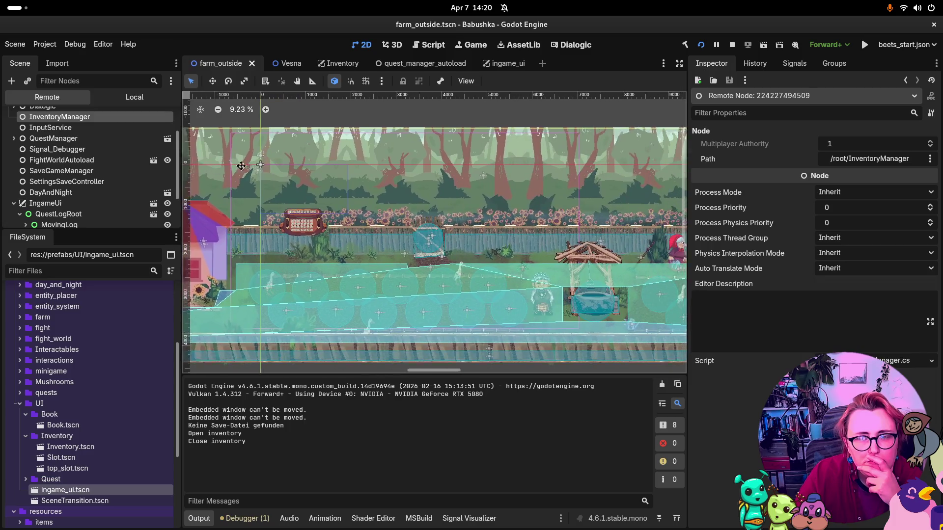
click(474, 46)
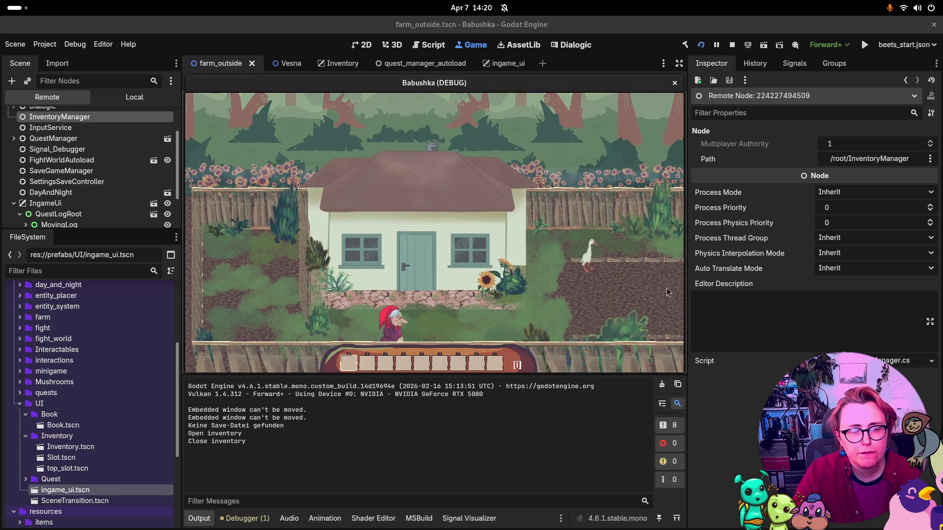
Step: Clear the logged load error, then walk the character right along the farm fence past the well
click(244, 519)
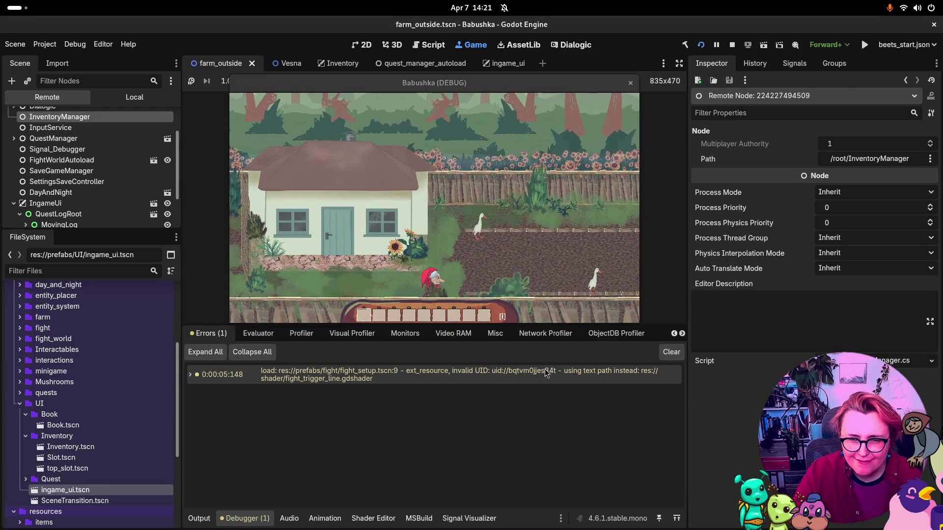
click(671, 352)
click(581, 225)
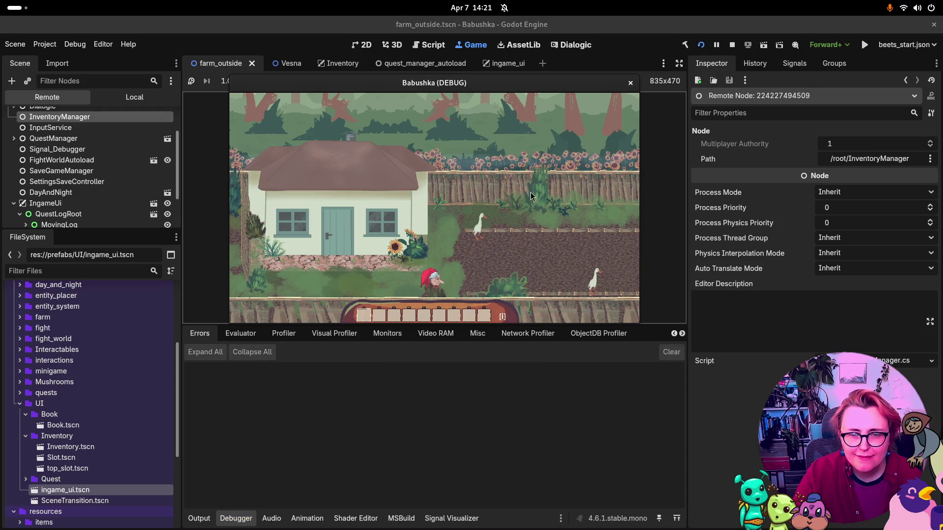
key(d)
key(w)
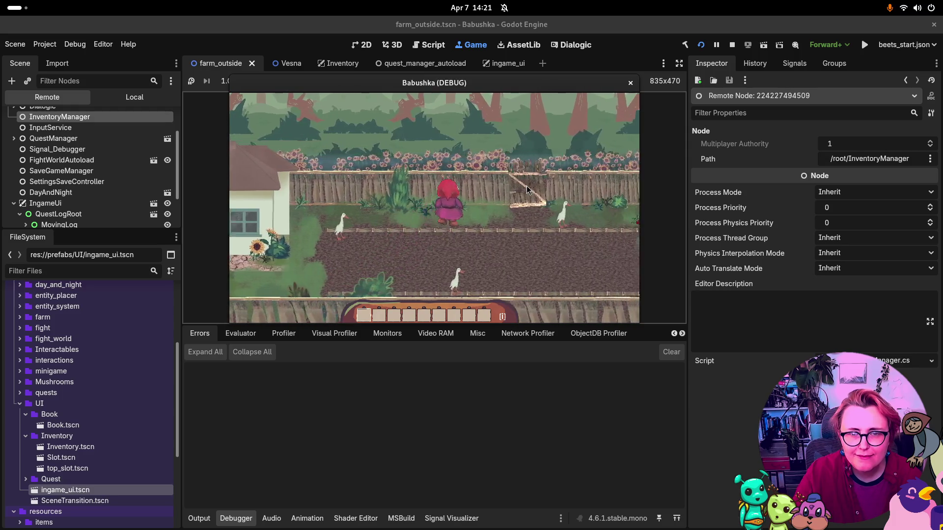
key(d)
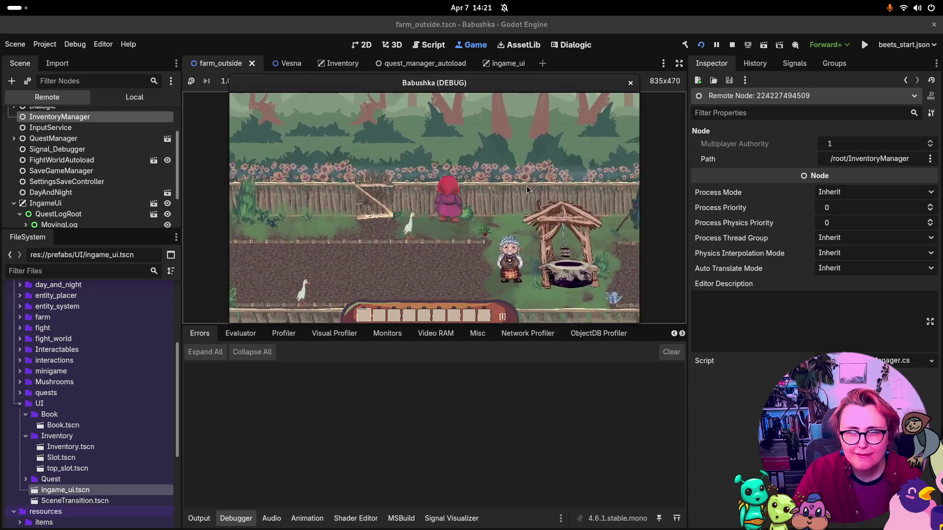
key(d)
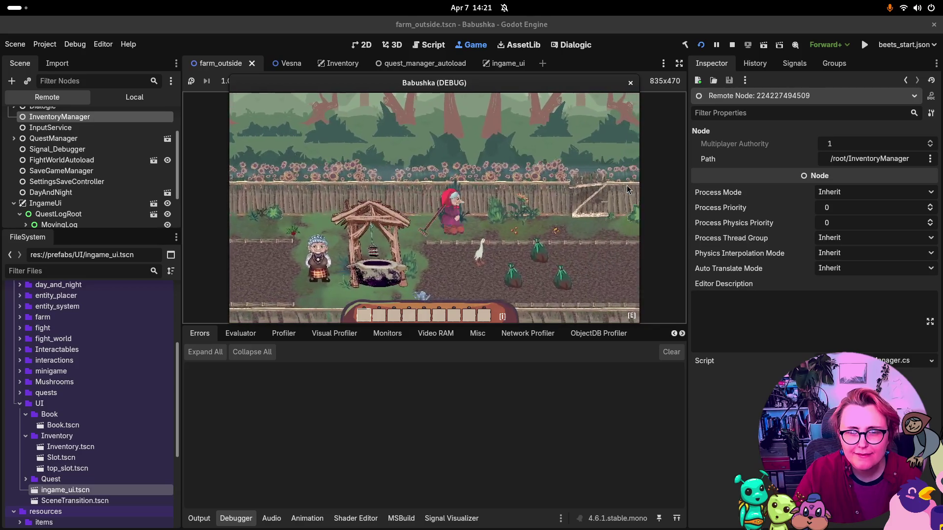
key(d)
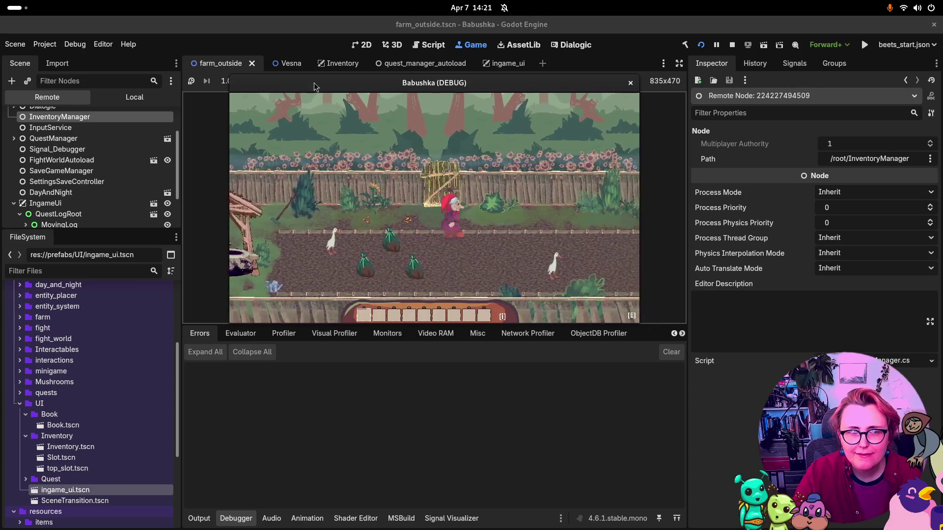
Step: Select the running QuestPostIt node in the Remote scene tree to show its properties
click(60, 116)
scroll(60, 147, up, 3)
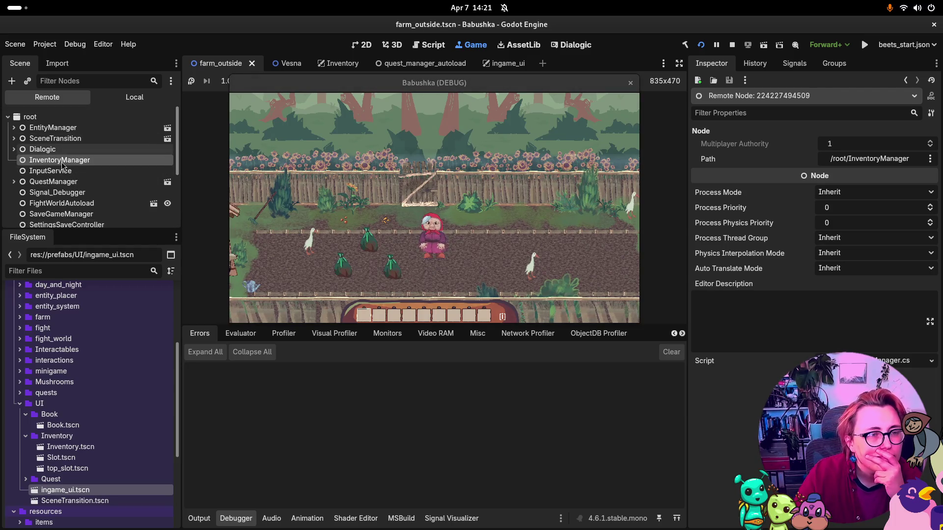
scroll(62, 167, down, 3)
scroll(63, 196, down, 3)
click(63, 196)
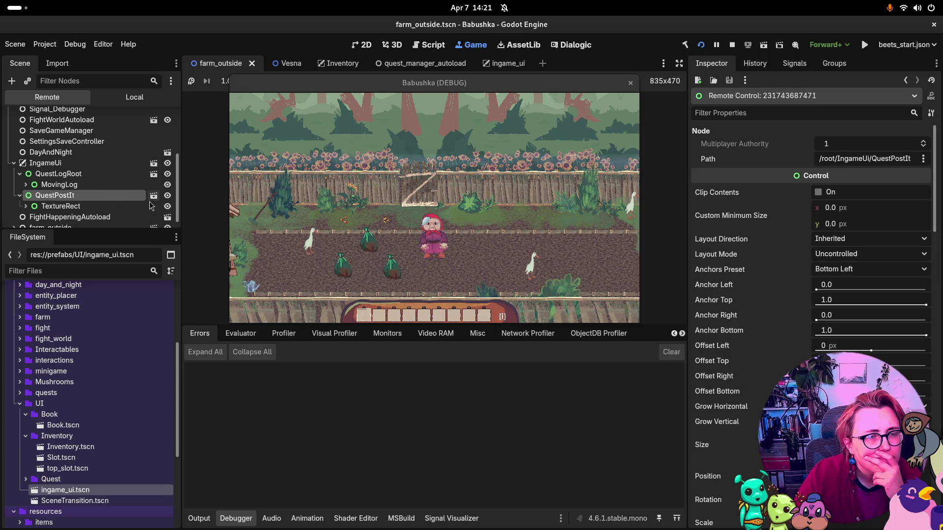
Step: Live-edit QuestPostIt's TextureRect layout to Offset Left 63 px and Offset Top 0 px
click(61, 206)
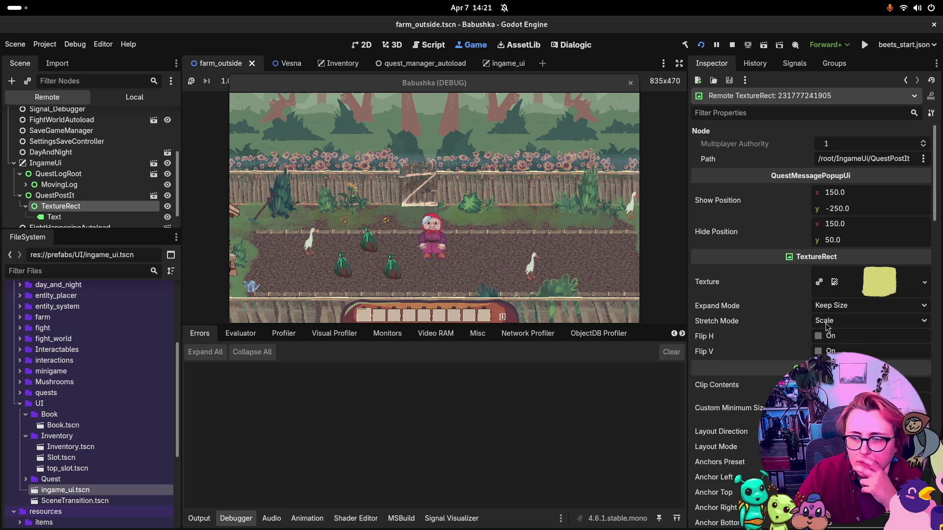
click(564, 229)
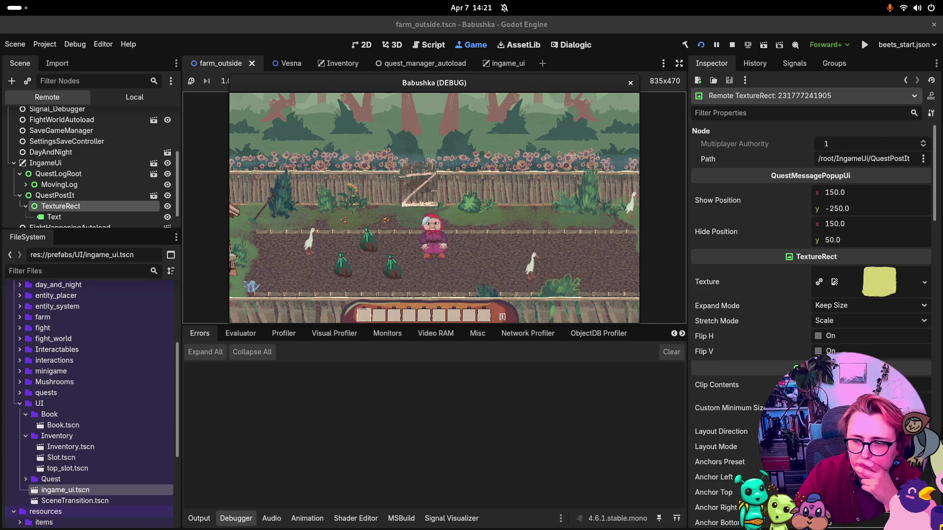
scroll(810, 246, down, 5)
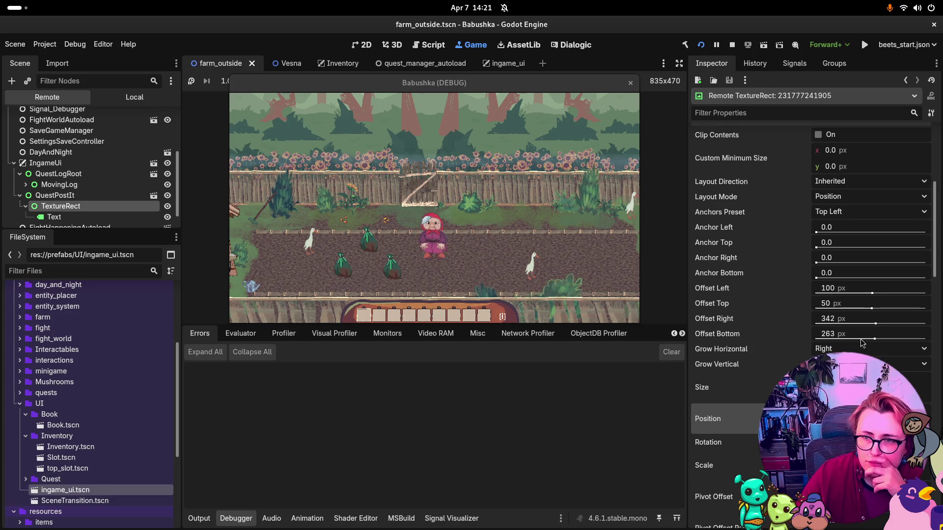
mouse_move(874, 294)
mouse_down()
mouse_move(911, 295)
mouse_move(838, 302)
mouse_move(874, 300)
mouse_up()
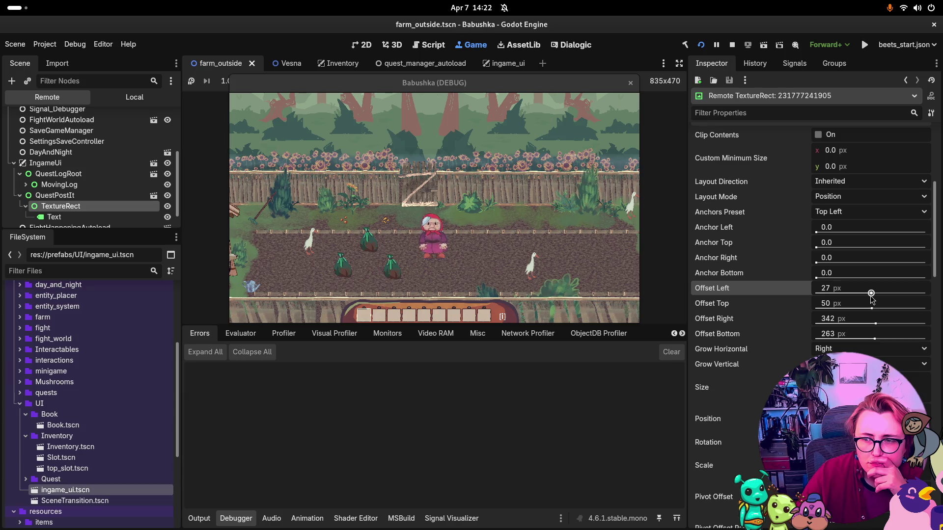
drag(870, 308, 871, 308)
mouse_move(830, 303)
mouse_down()
mouse_move(848, 303)
mouse_move(837, 303)
mouse_up()
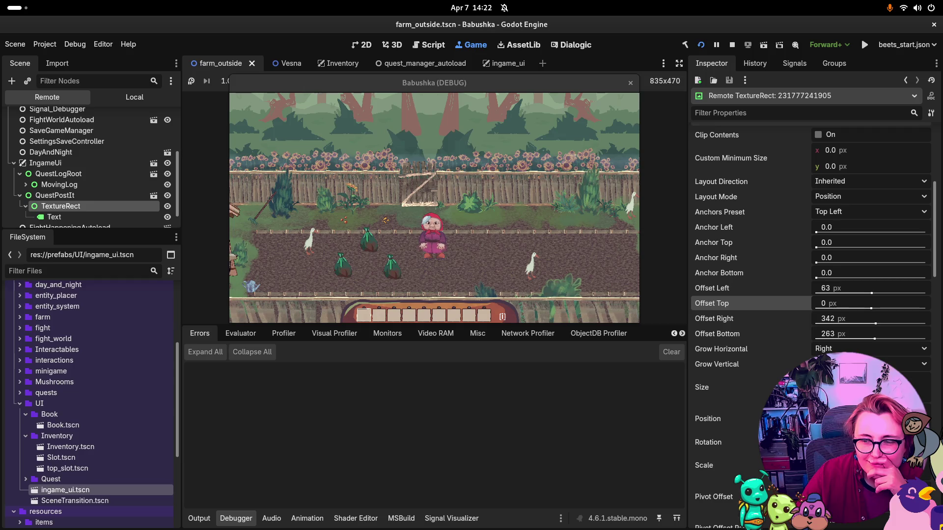
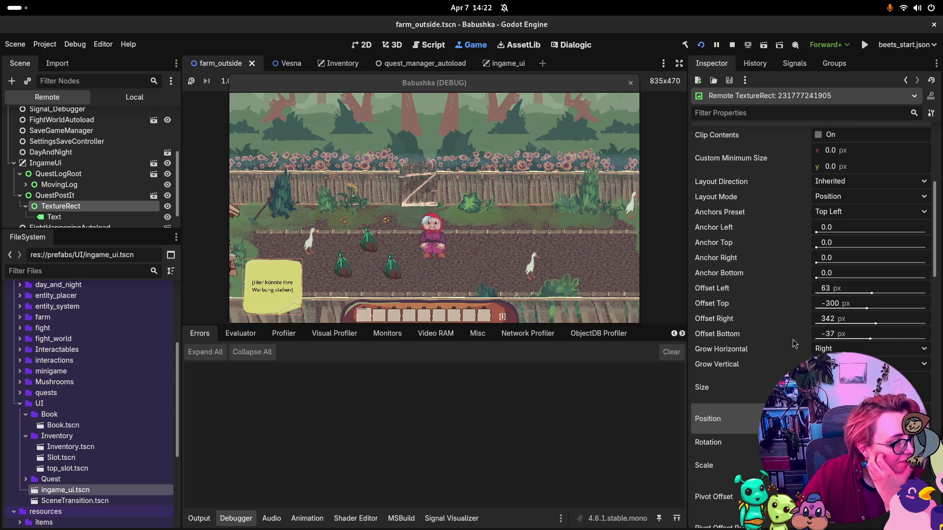
Step: Stop the running game and select QuestPostIt in the ingame_ui scene
key(F8)
click(494, 63)
click(44, 123)
click(44, 123)
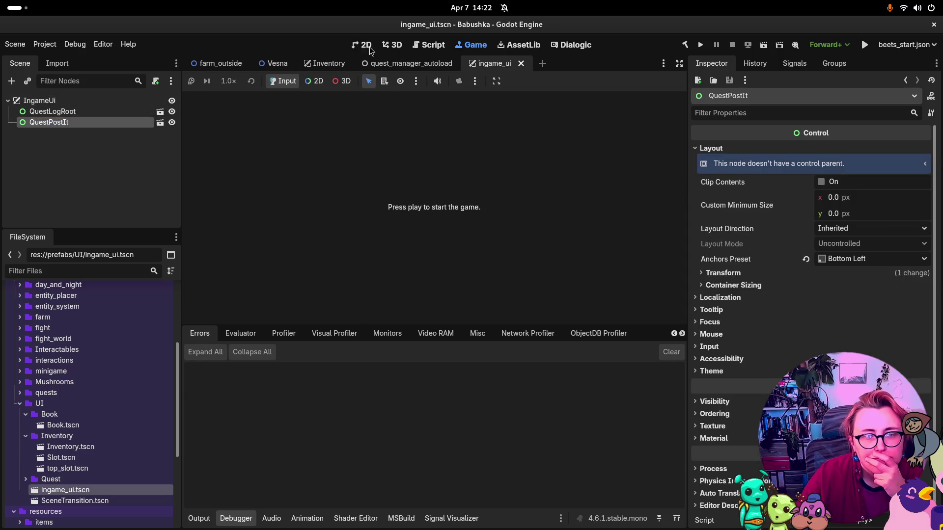
Step: In the 2D view, open QuestPostIt's own scene and select its TextureRect
click(361, 45)
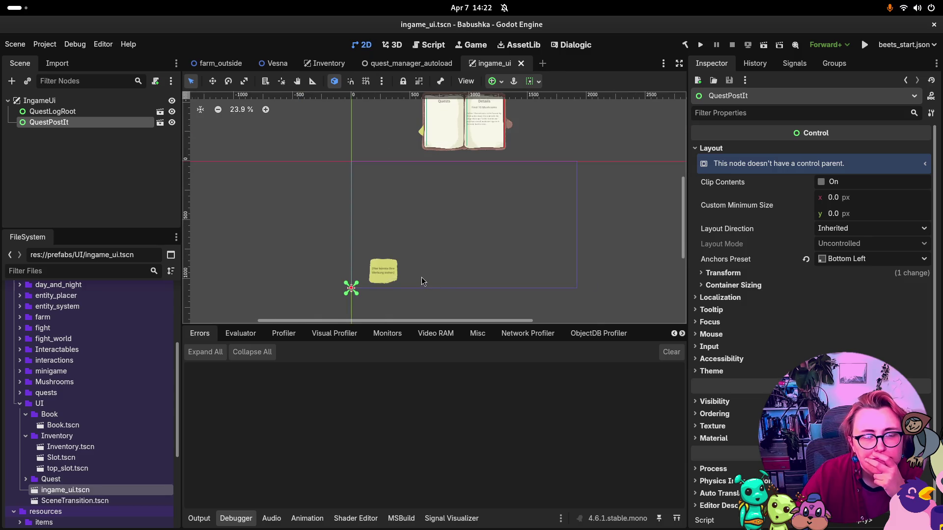
scroll(423, 281, up, 5)
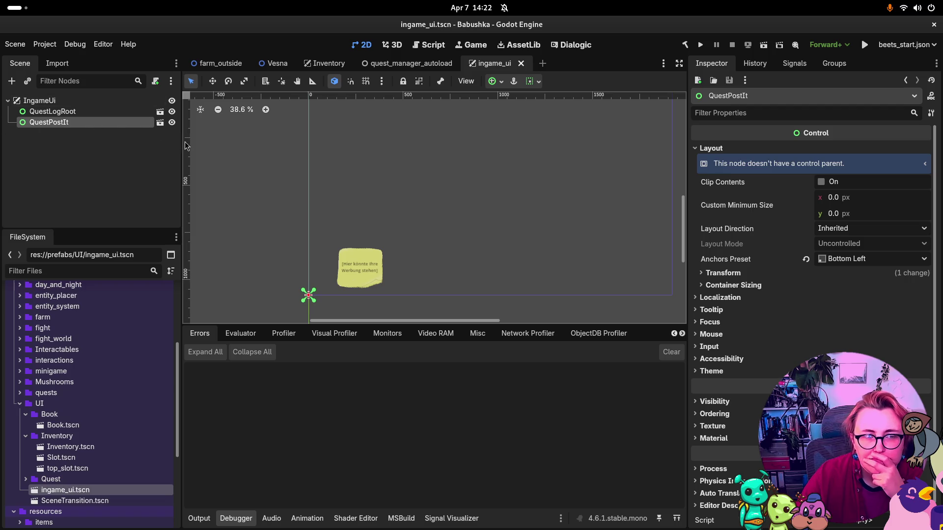
click(160, 122)
click(74, 112)
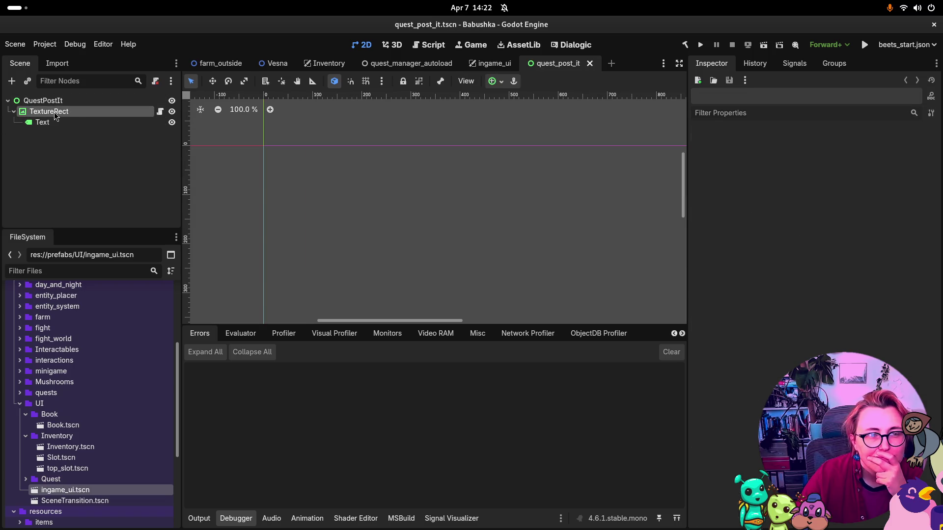
Step: Revert the QuestPostIt root position from (0, 1080) to (0, 0), save, and return to ingame_ui
scroll(553, 189, down, 7)
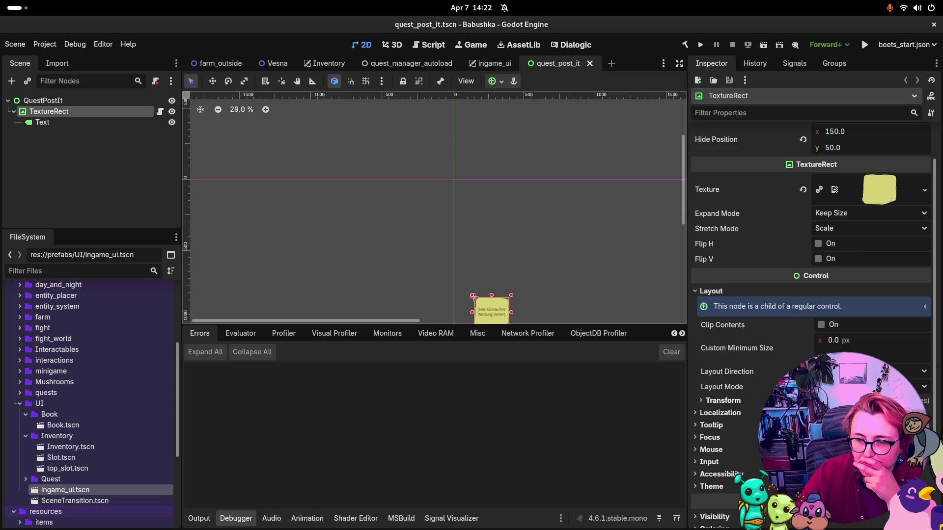
click(706, 402)
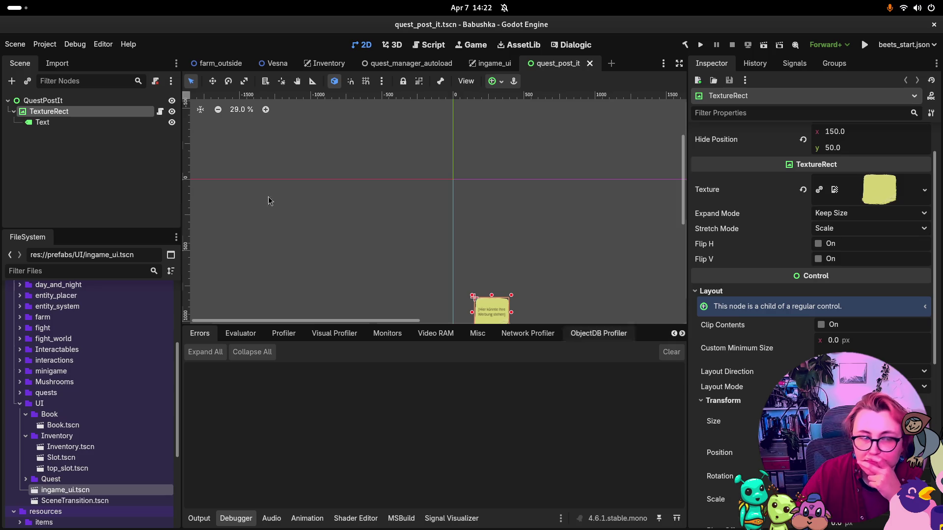
click(374, 223)
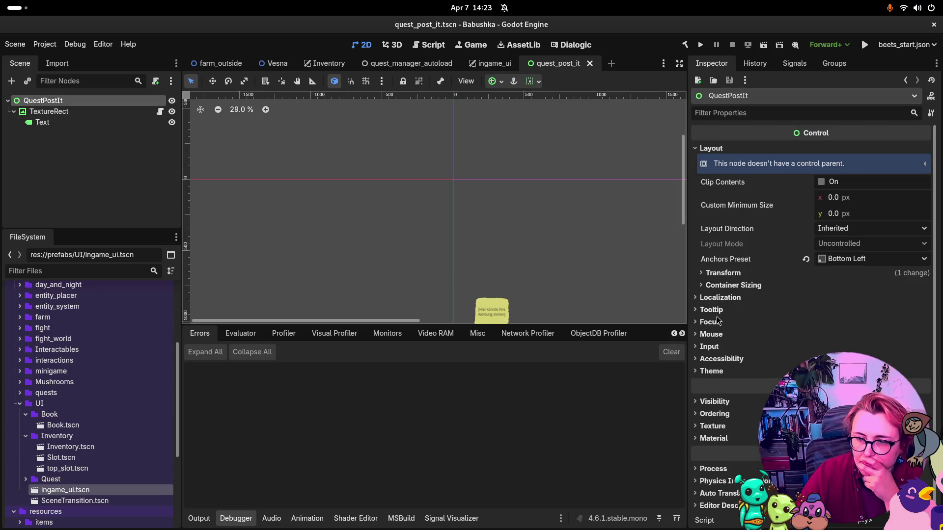
click(736, 274)
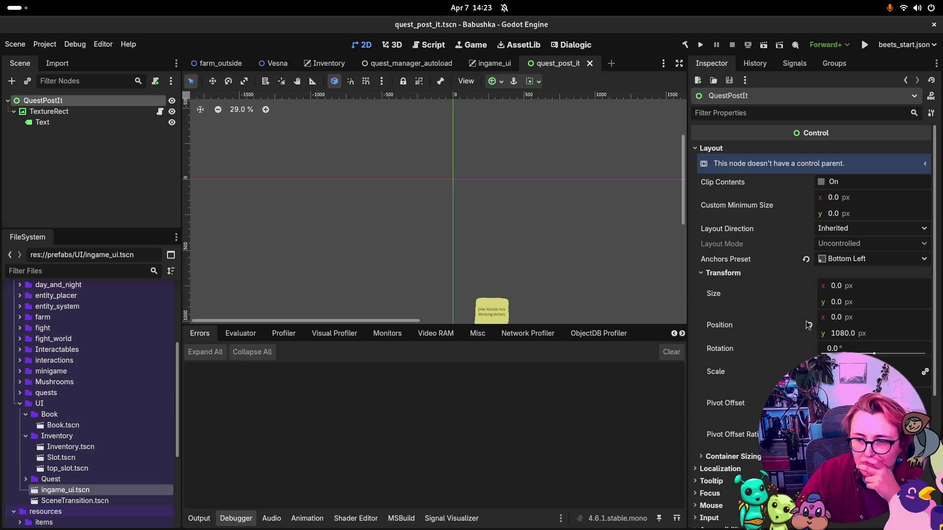
click(809, 326)
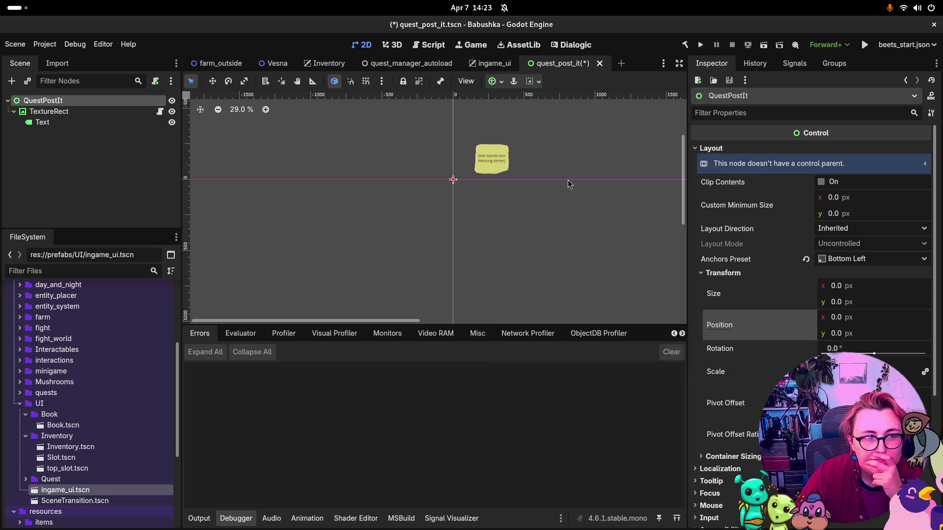
key(ctrl+s)
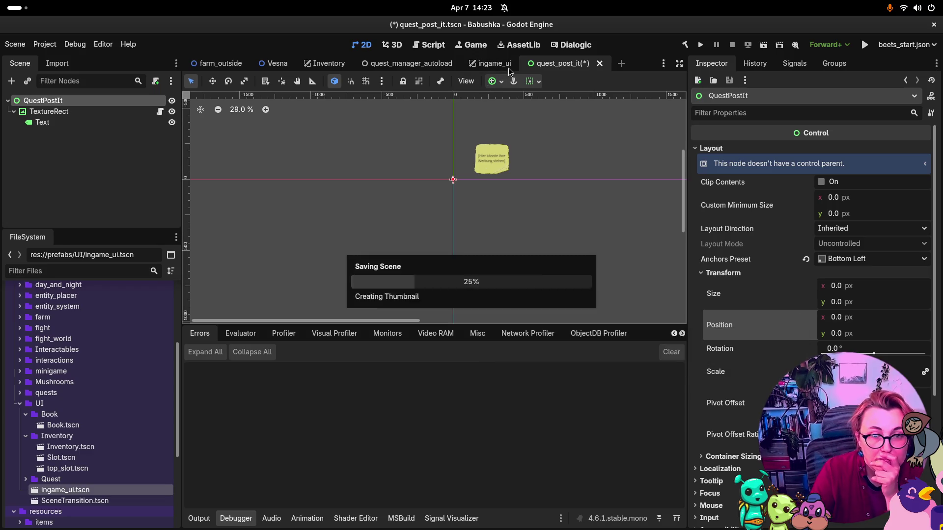
click(509, 68)
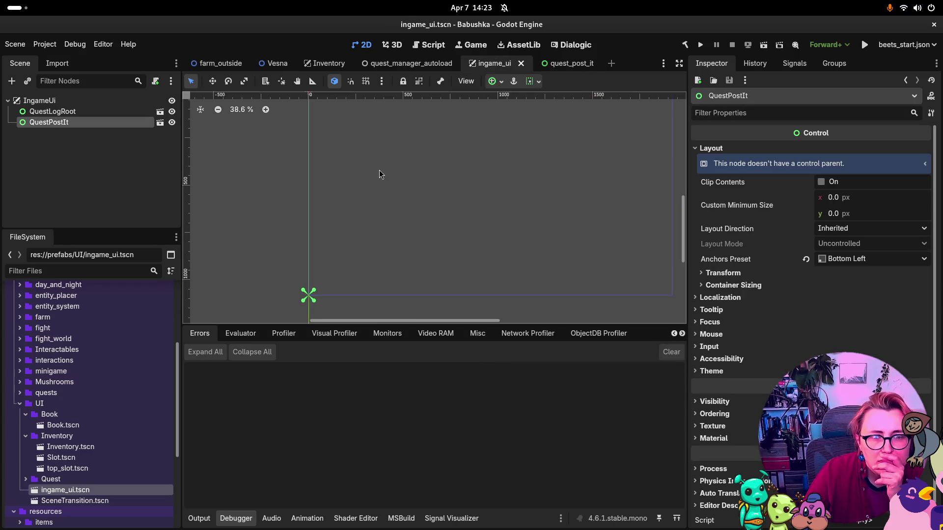
scroll(381, 175, down, 4)
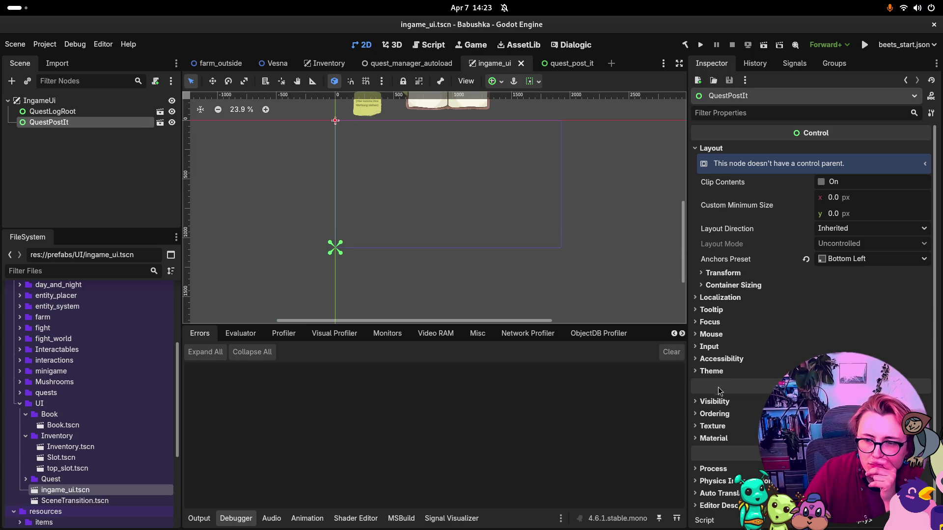
click(720, 273)
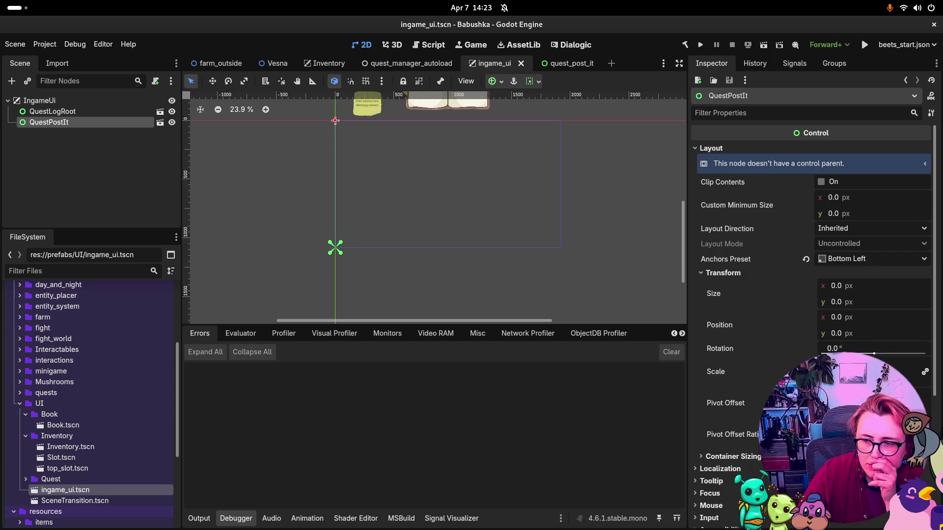
scroll(550, 142, down, 3)
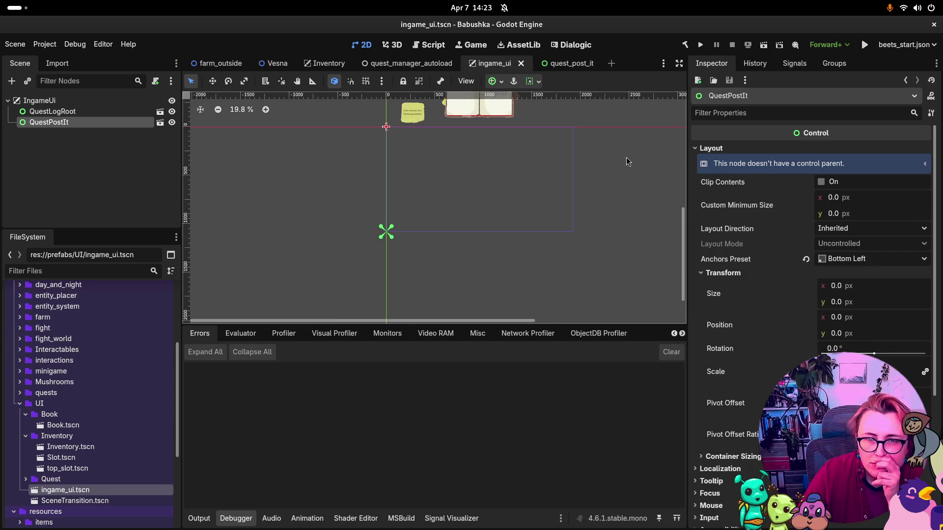
click(836, 317)
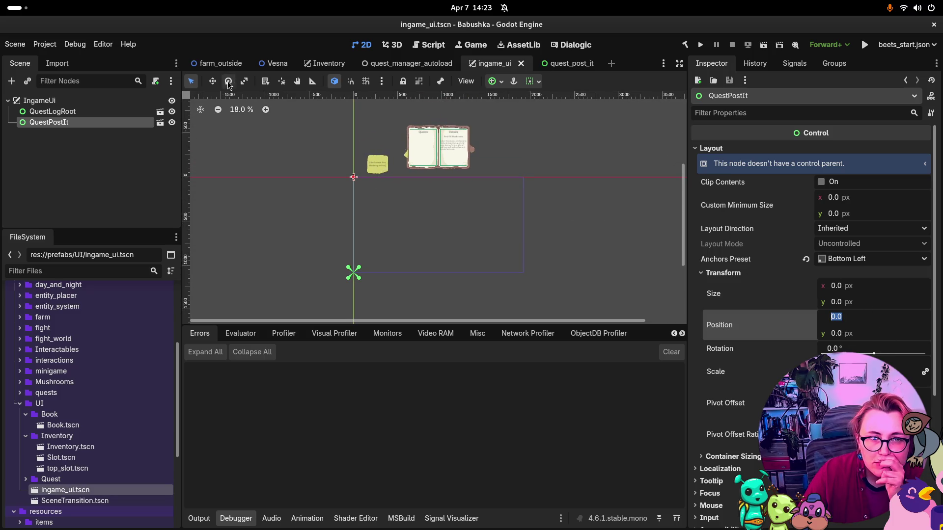
click(495, 83)
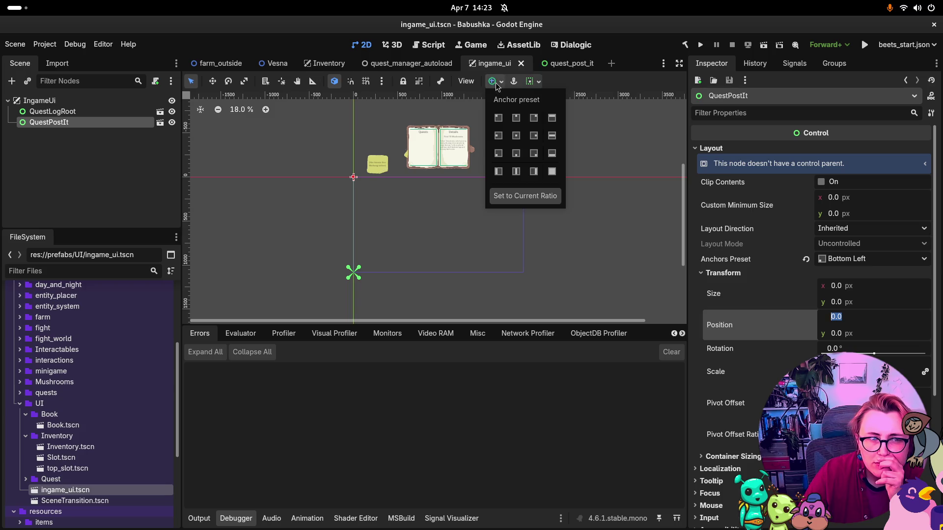
click(49, 101)
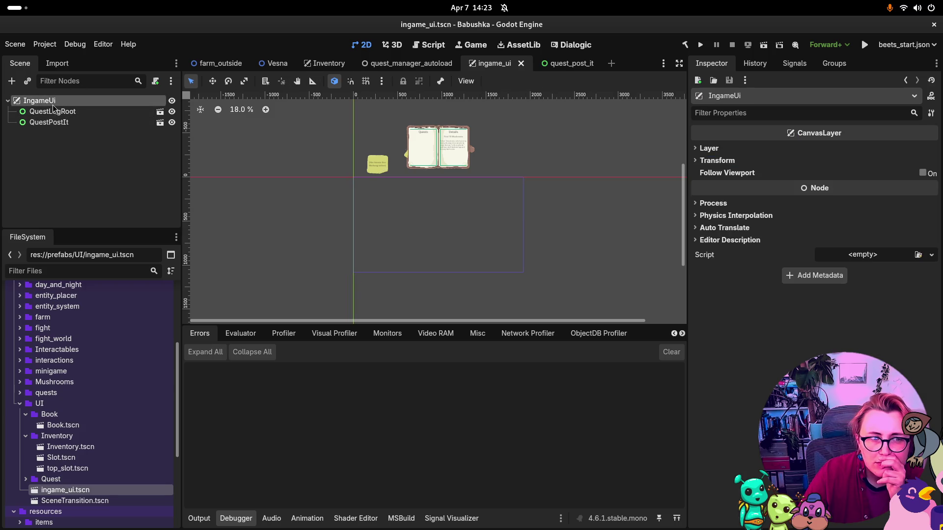
click(53, 111)
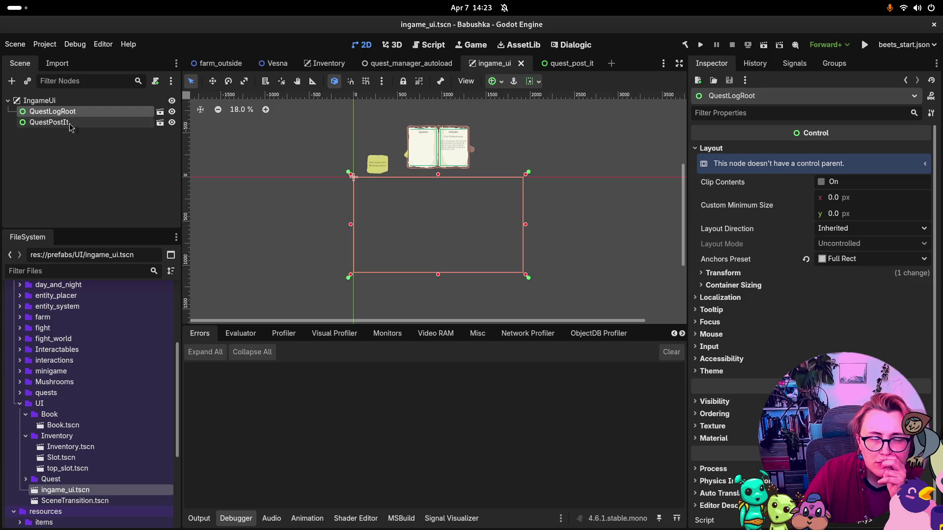
click(70, 123)
drag(57, 122, 63, 113)
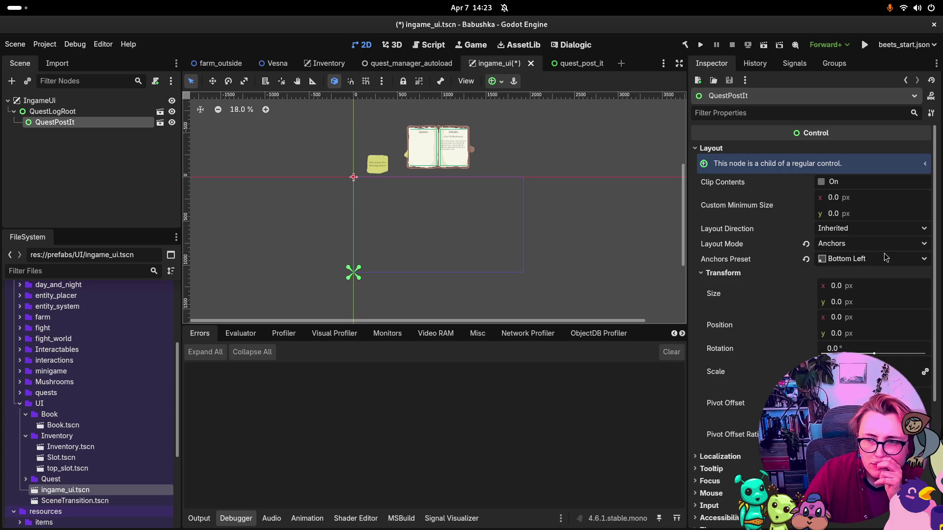
Step: Keep the Bottom Left anchor preset, try a -100 horizontal position, then undo and reset it to 0
click(842, 258)
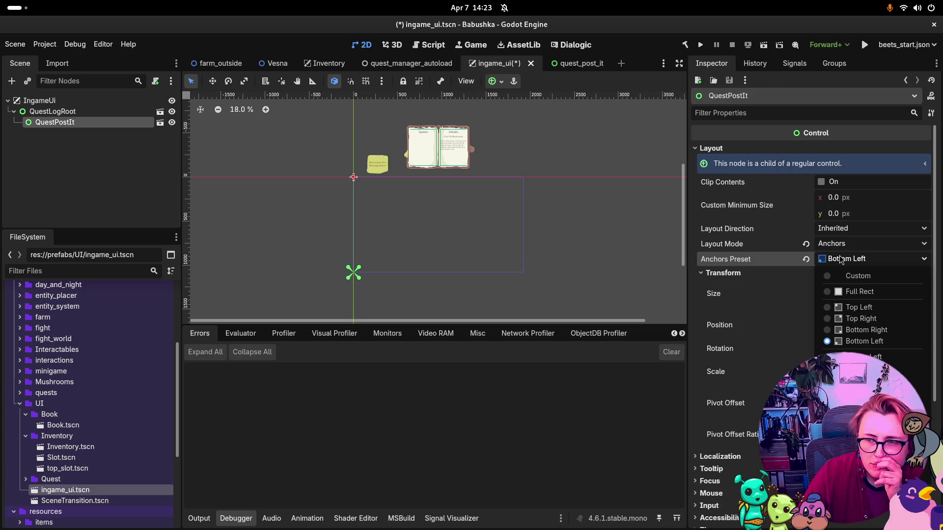
click(586, 274)
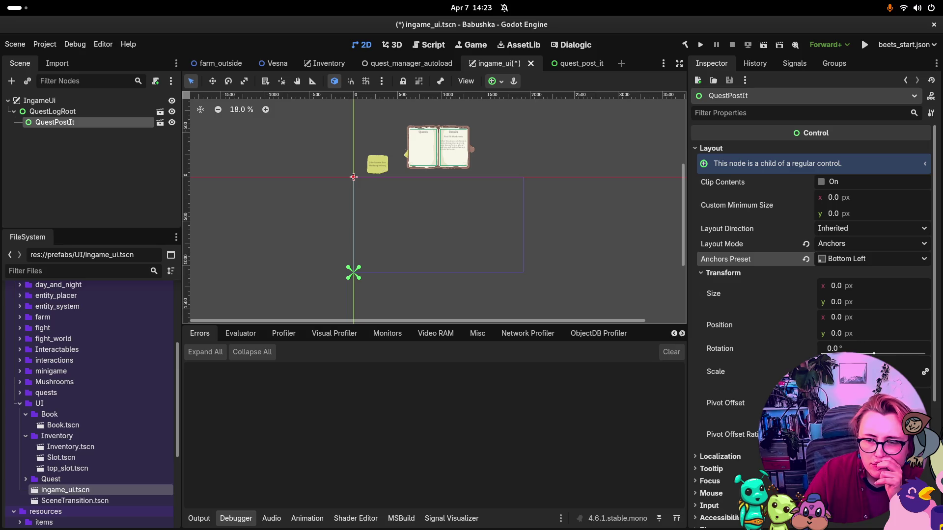
scroll(716, 459, down, 2)
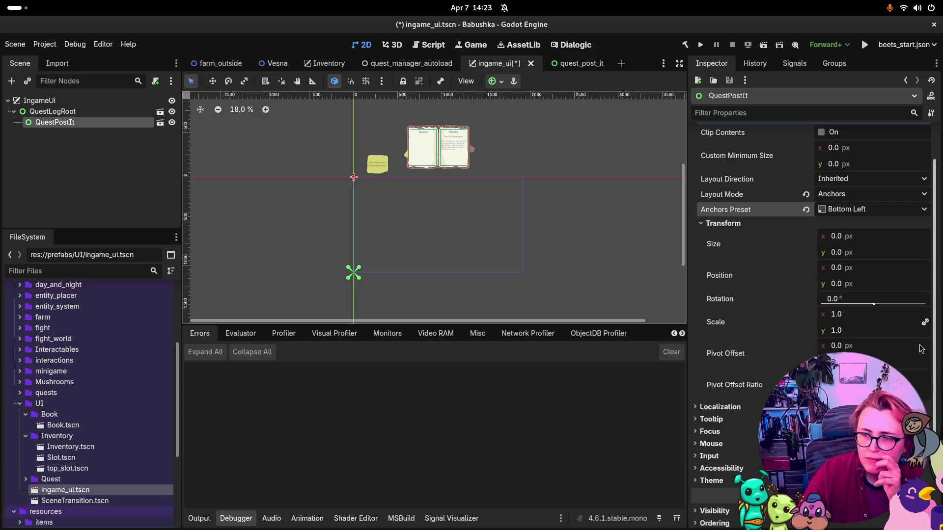
drag(828, 274, 820, 273)
click(862, 274)
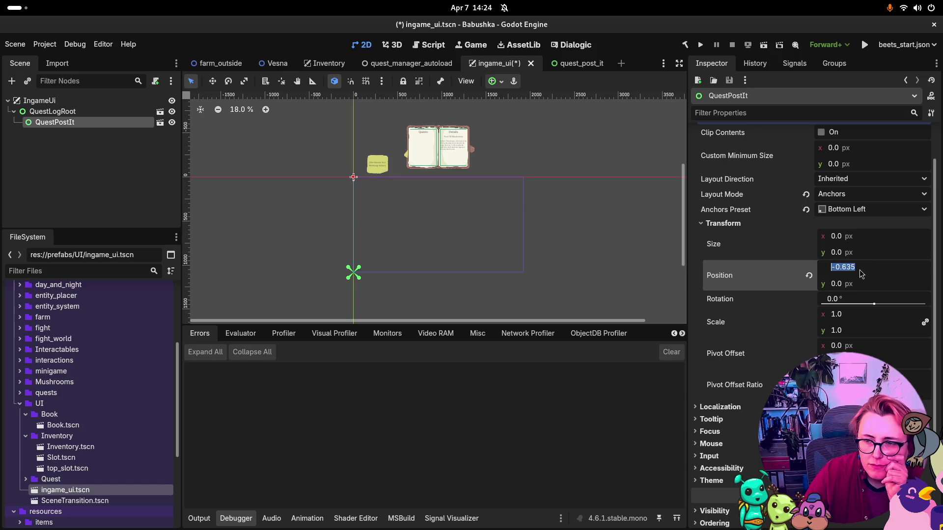
text(-100)
key(Return)
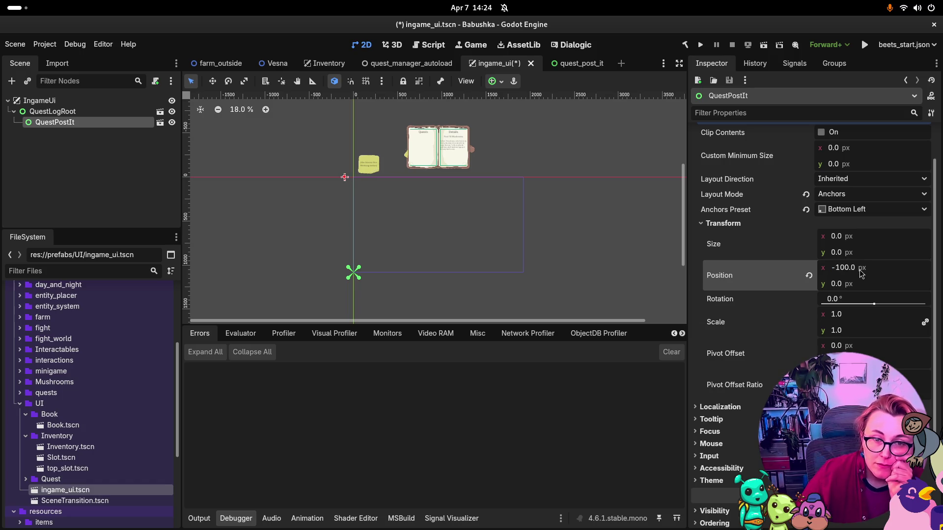
key(ctrl+z)
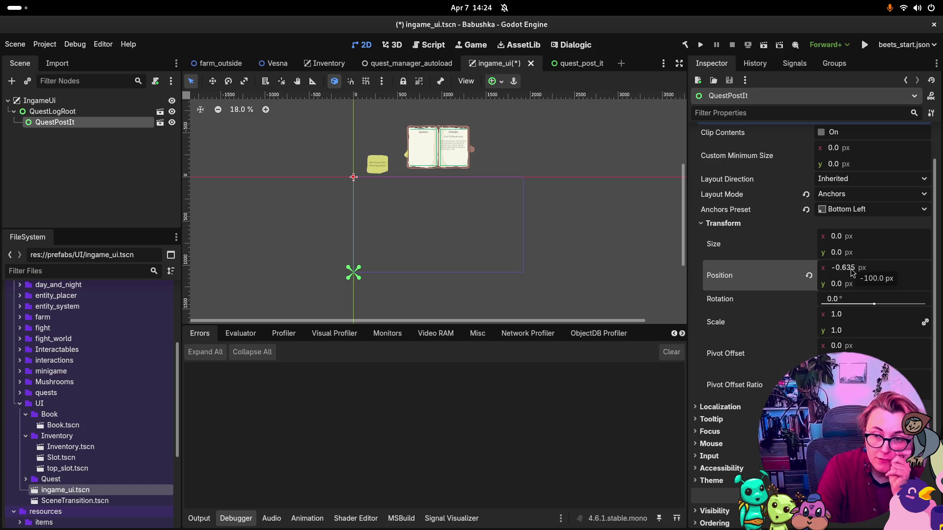
double_click(846, 268)
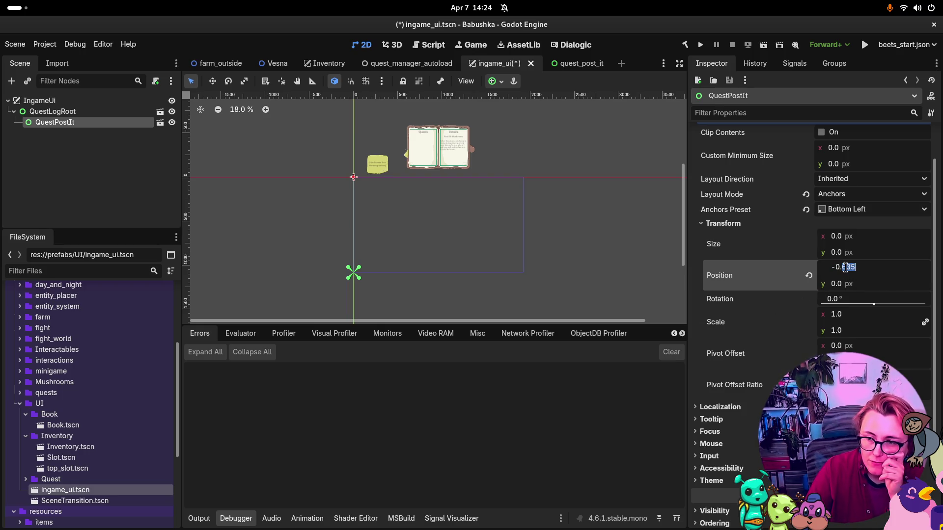
click(809, 276)
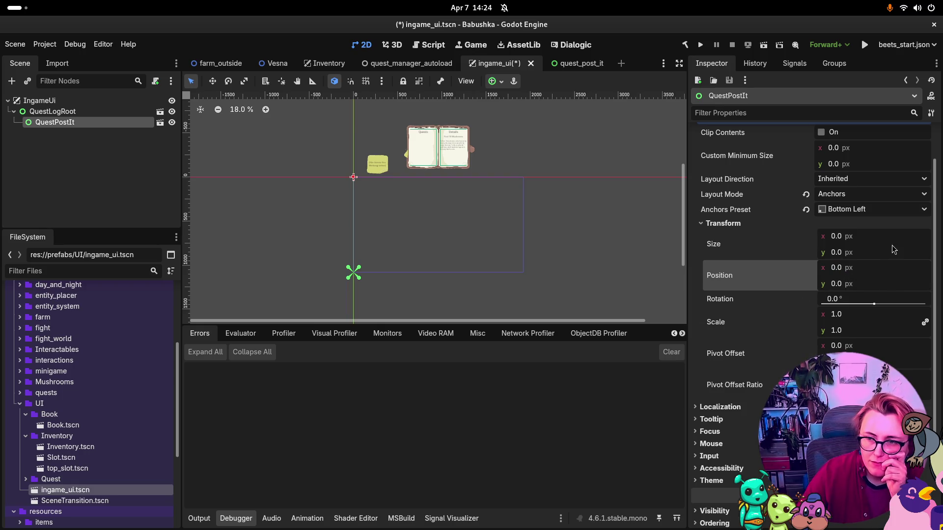
Step: Set the horizontal pivot offset to -500, then back to 0
scroll(811, 230, up, 2)
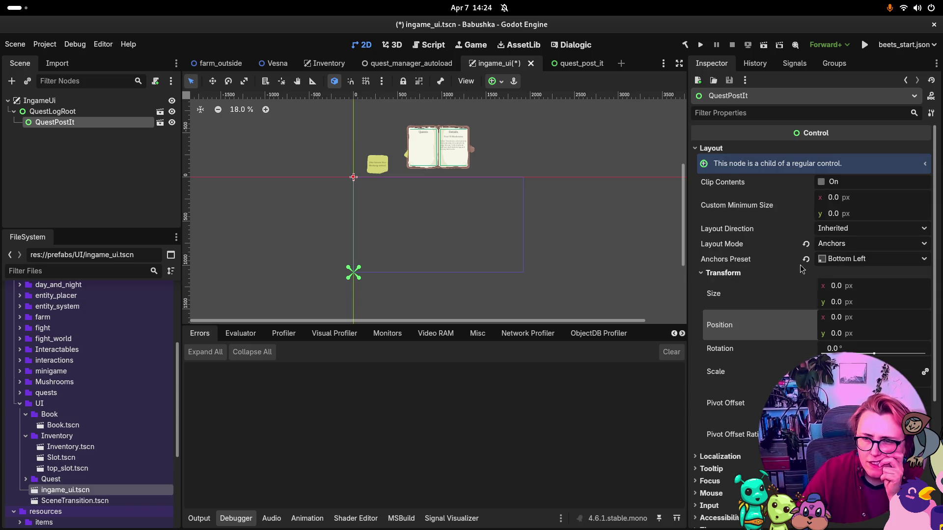
scroll(799, 243, down, 2)
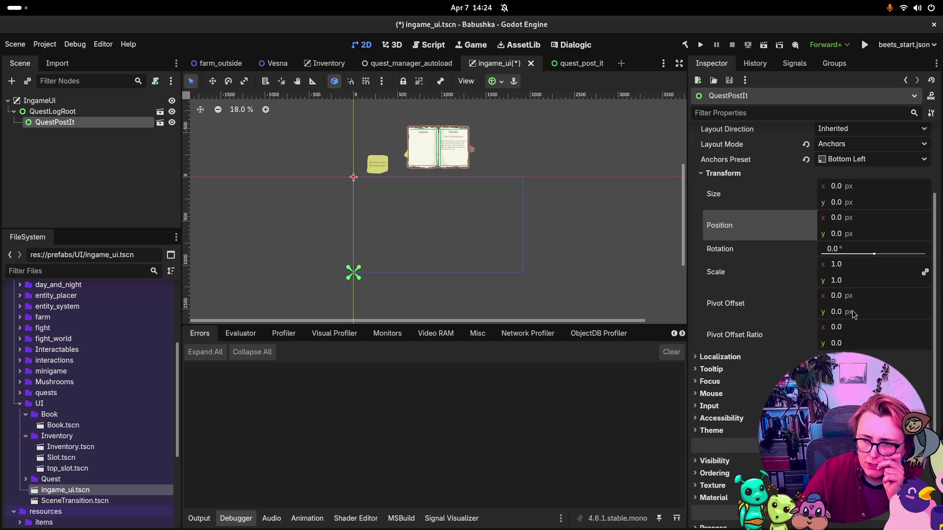
click(873, 296)
text(-500)
key(Return)
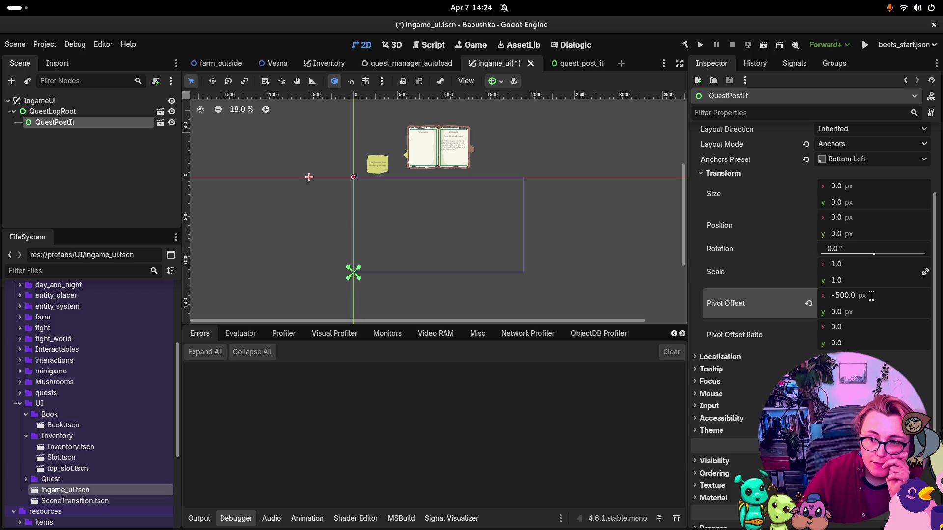
click(867, 295)
text(0)
key(Return)
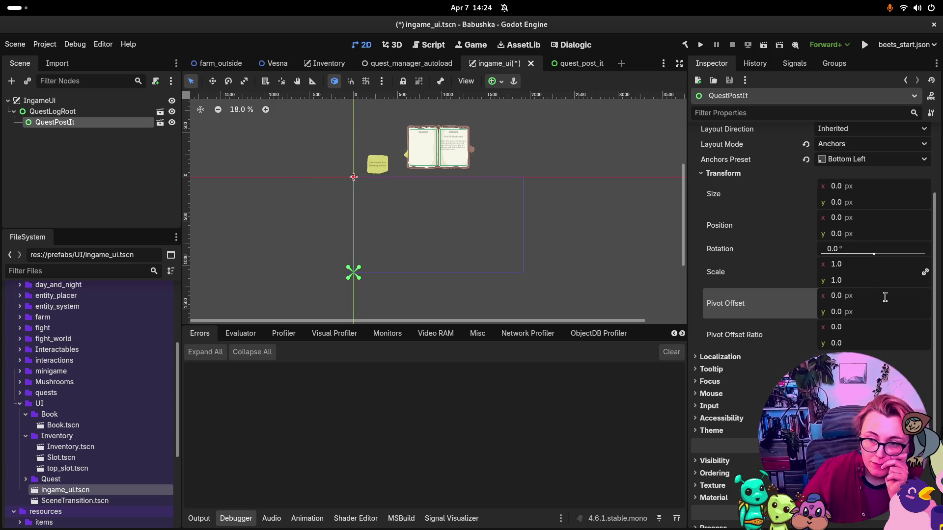
Step: Set Position y to -500, then 500, then revert Position to 0, 0
click(831, 235)
text(-500)
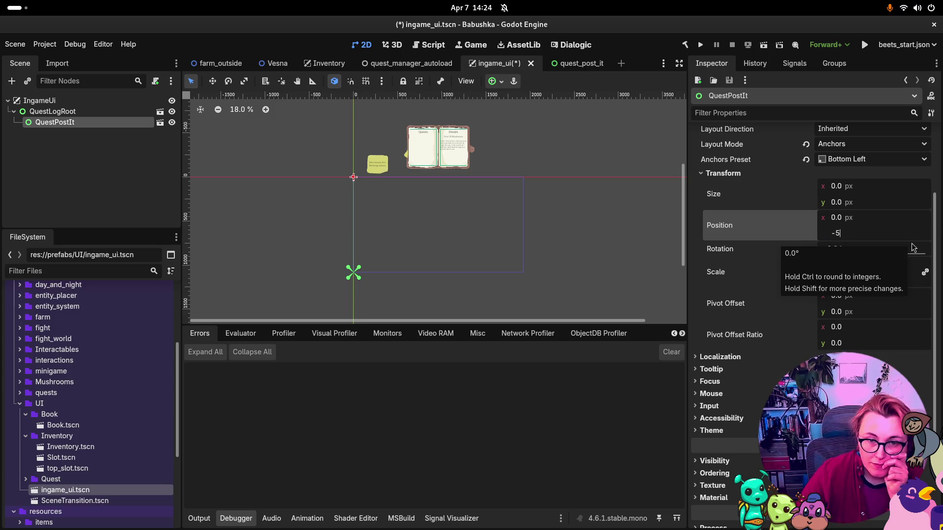
key(Return)
click(855, 235)
text(500)
key(Return)
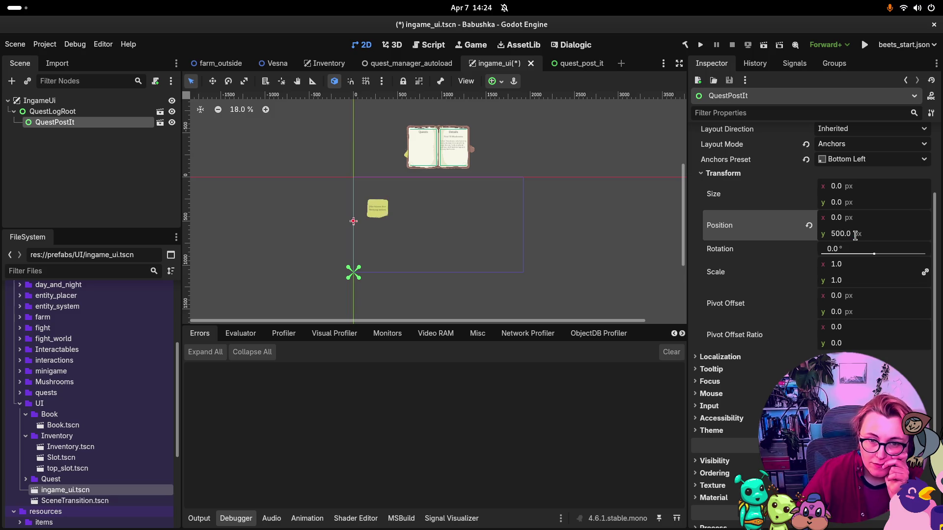
click(807, 226)
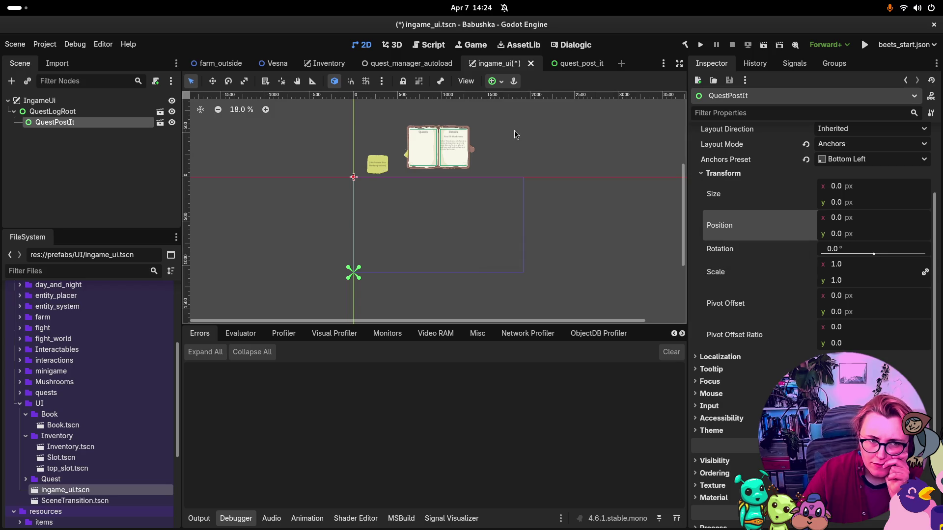
scroll(842, 235, up, 3)
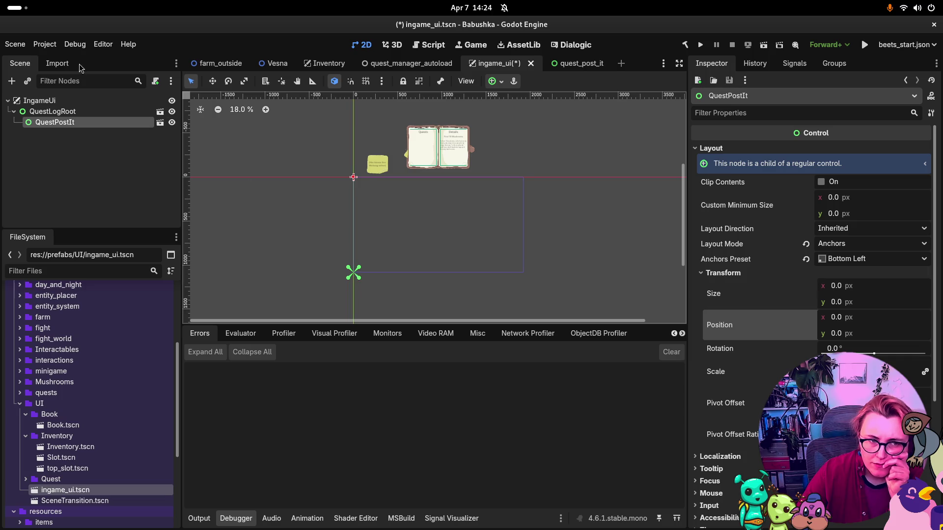
Step: Select QuestPostIt under QuestLogRoot and apply the Bottom Left anchor preset
click(49, 101)
click(75, 113)
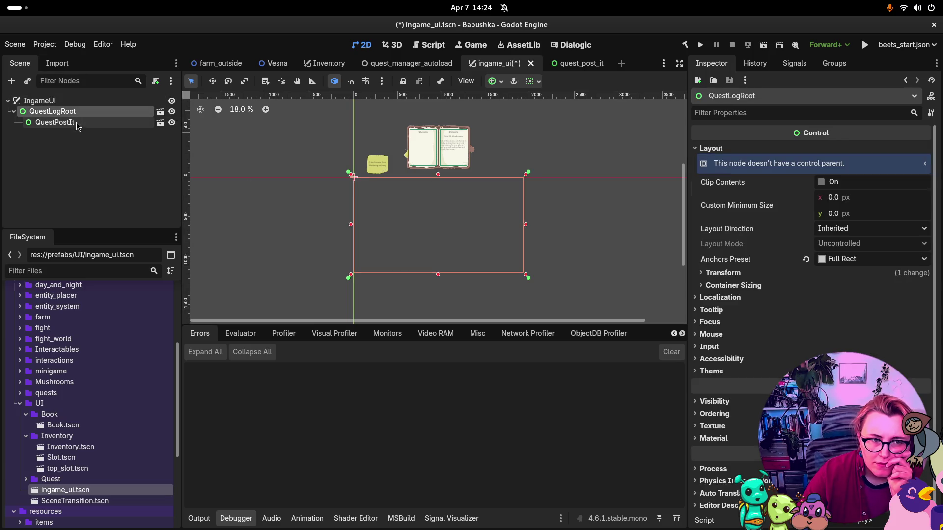
click(78, 126)
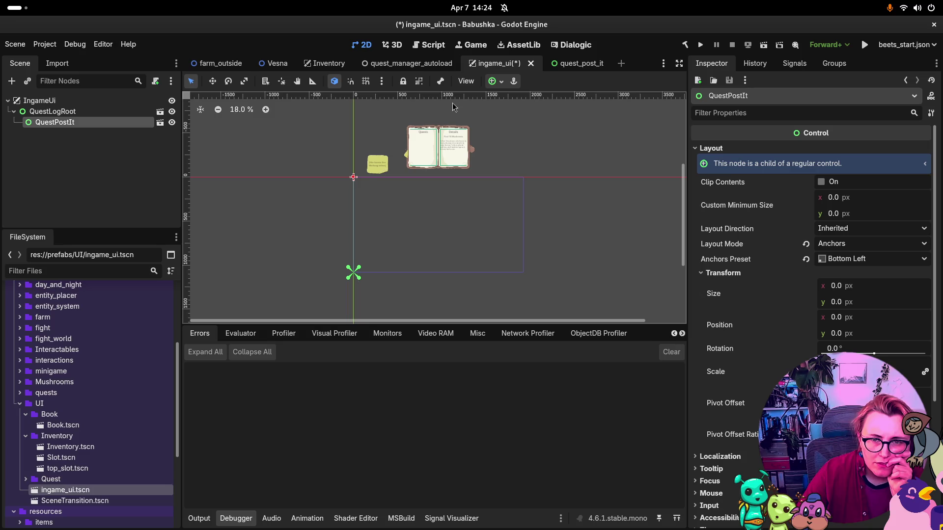
click(499, 82)
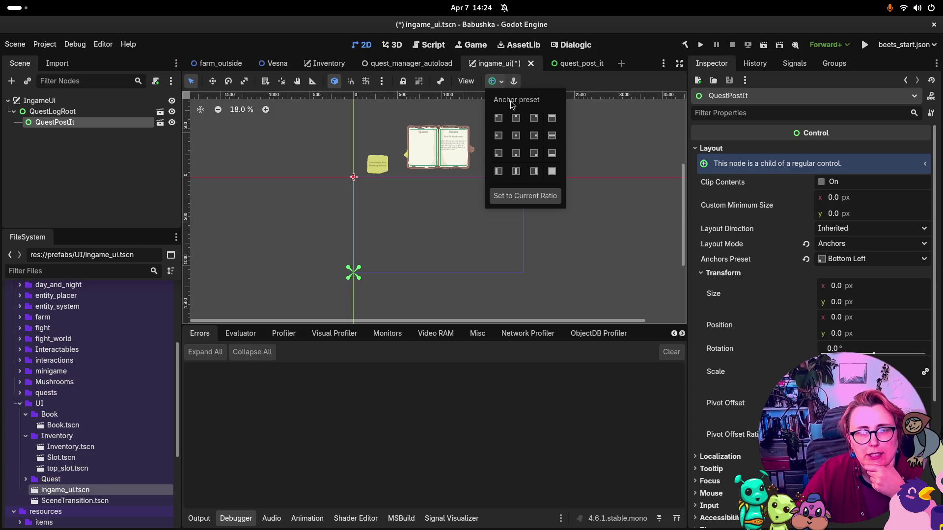
click(498, 154)
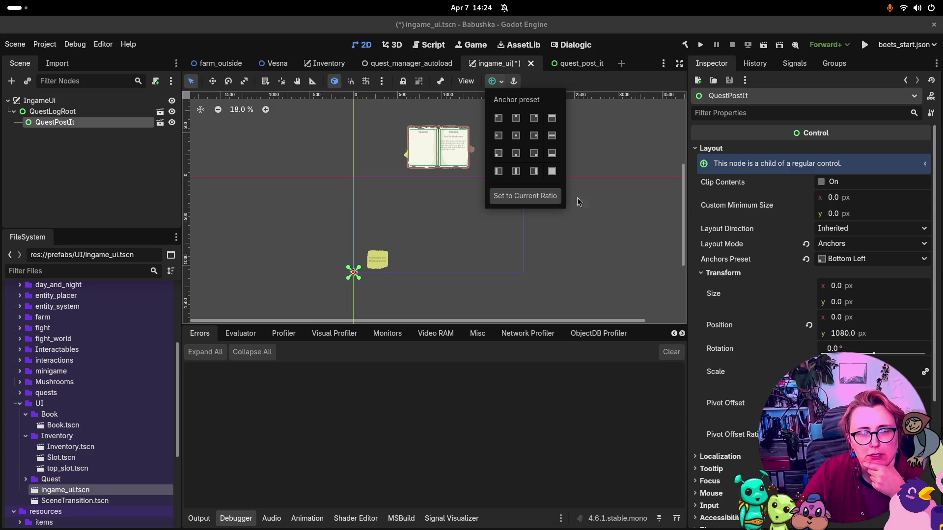
Step: Save the ingame_ui scene and switch to the farm_outside scene
click(616, 237)
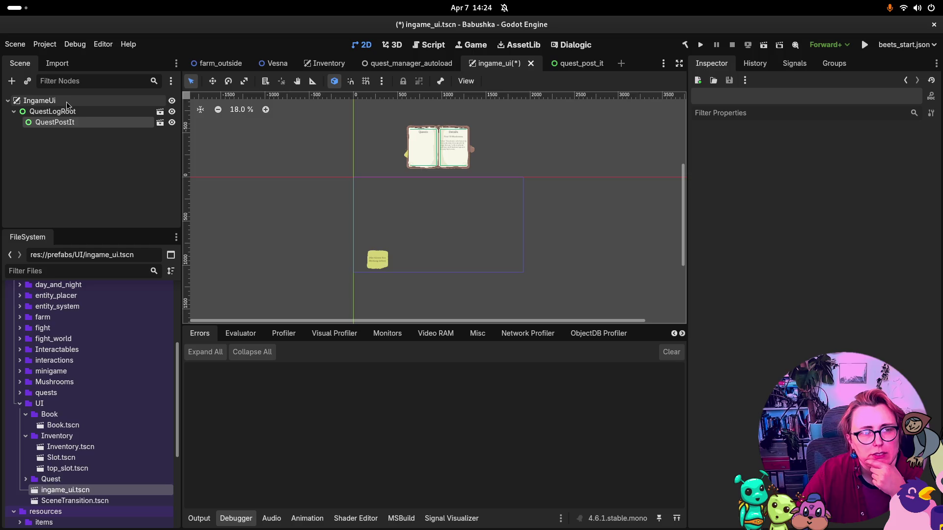
click(76, 122)
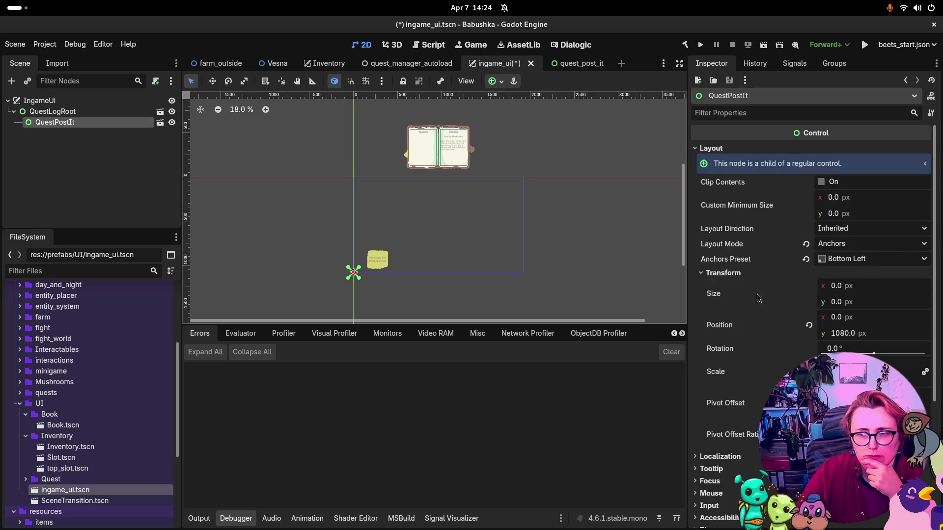
key(ctrl+s)
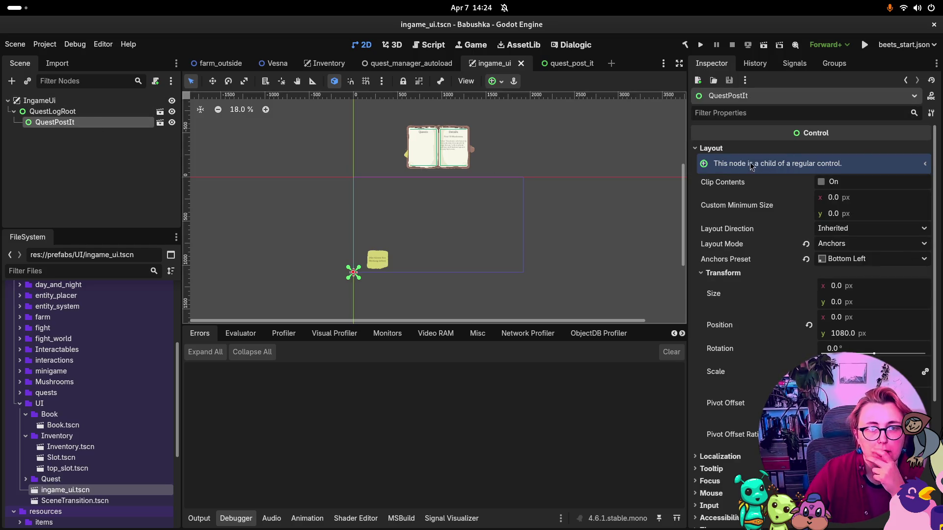
click(223, 63)
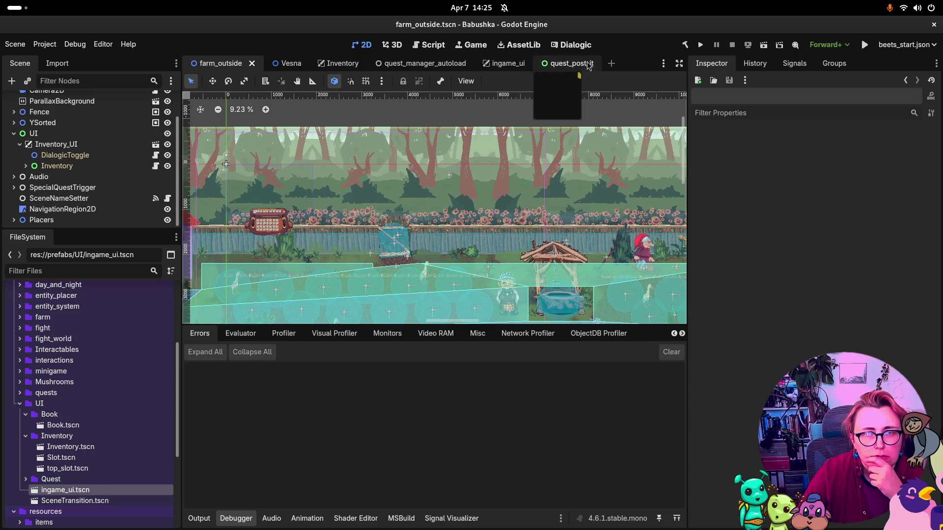
Step: Run the game, start a New Game, toggle the quest book with Q, and view the Remote tree
click(700, 45)
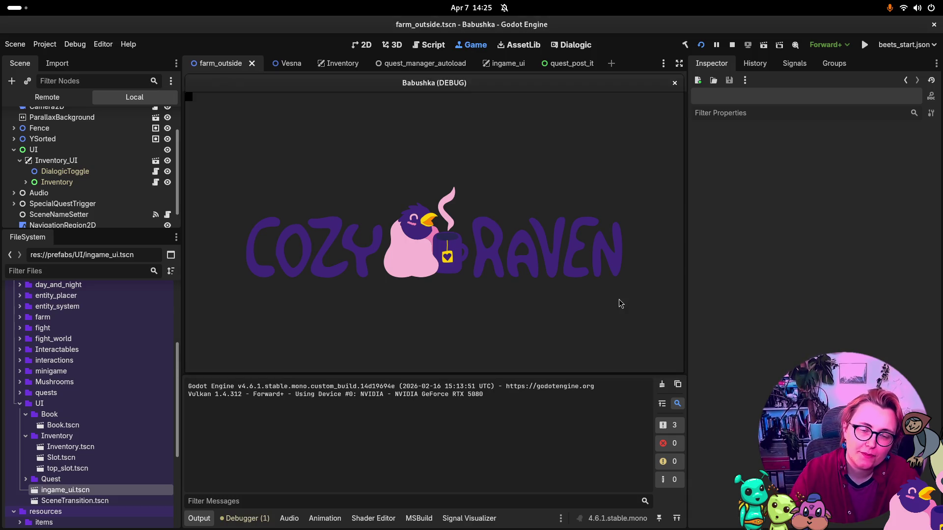
click(273, 261)
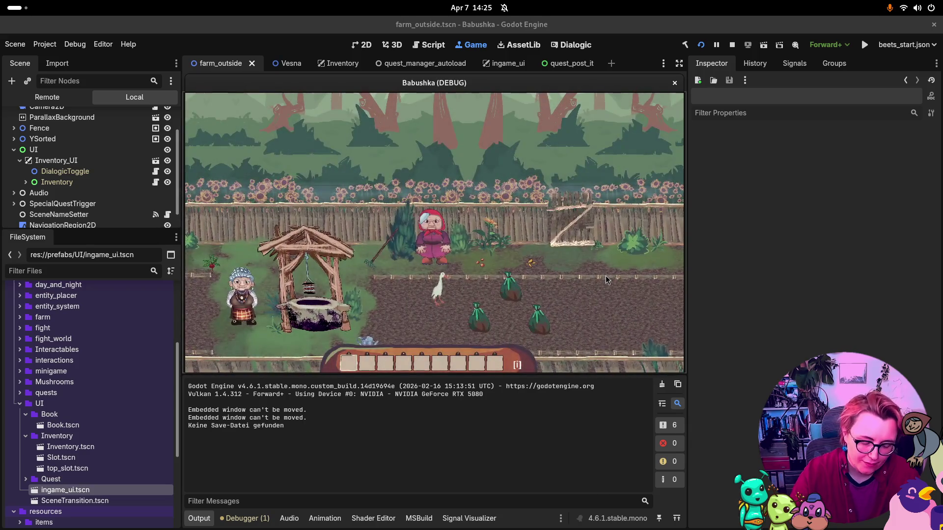
key(q)
key(q)
key(q)
key(q)
key(q)
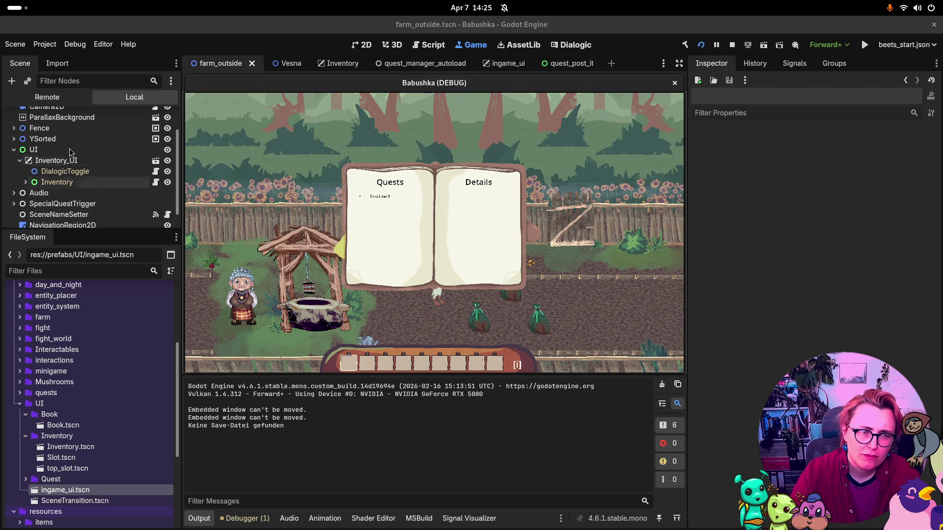
key(q)
click(47, 97)
scroll(77, 162, down, 4)
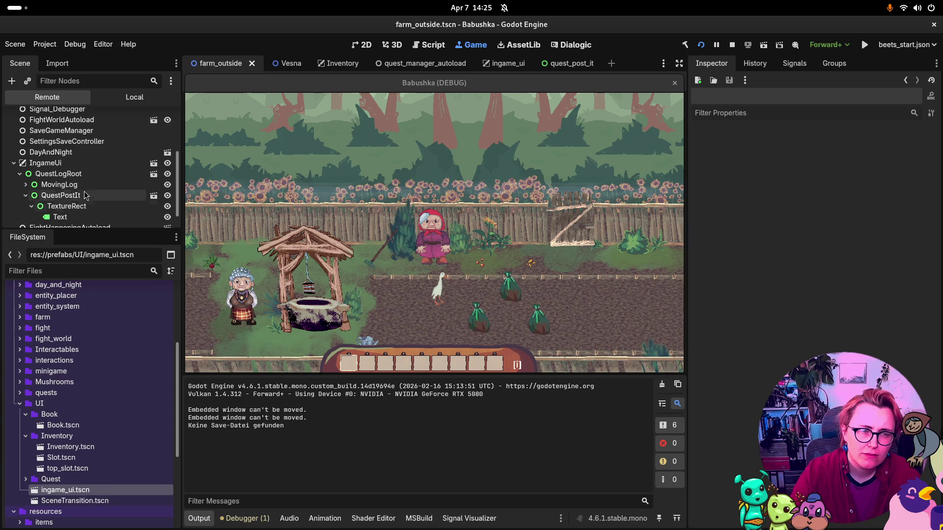
Step: Edit the live QuestPostIt's position so the post-it appears in the game's top-left
click(85, 195)
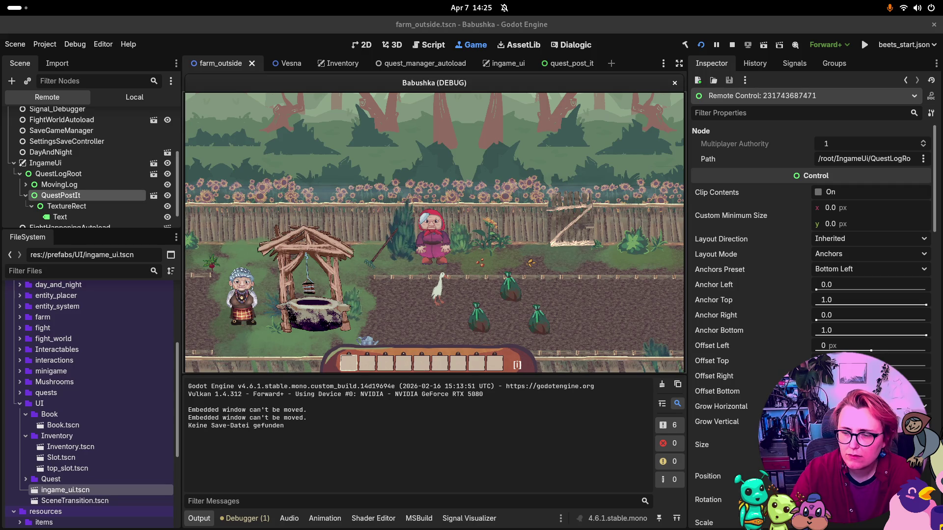
click(713, 477)
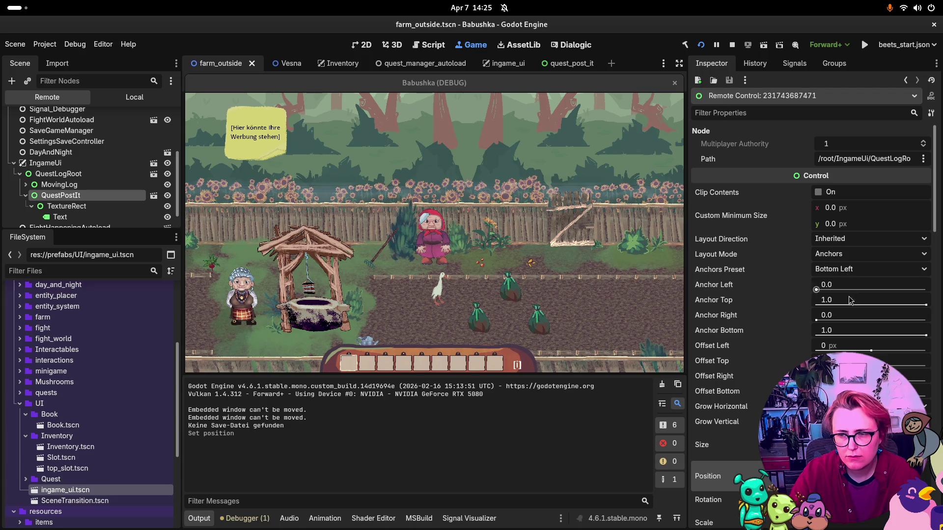
scroll(818, 319, down, 3)
scroll(851, 314, up, 3)
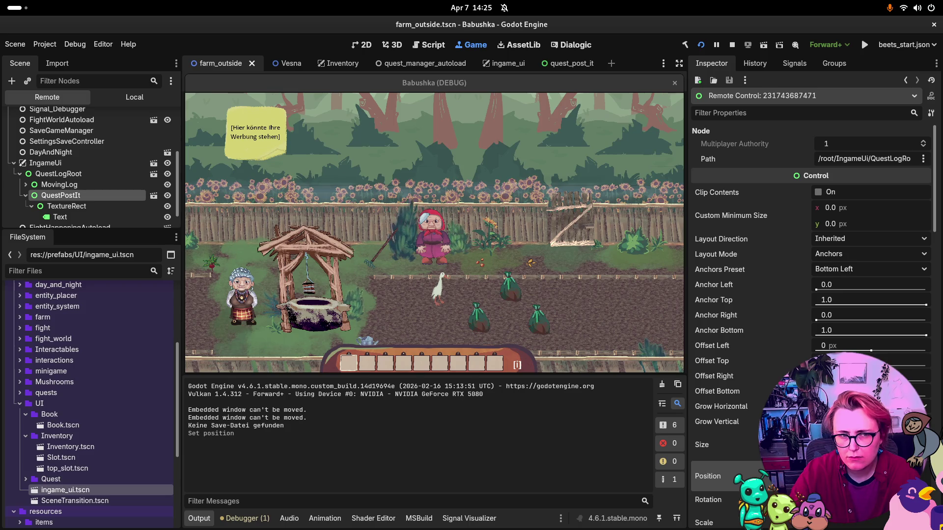
Step: Apply two different anchor presets to the live TextureRect, then stop the game
click(190, 187)
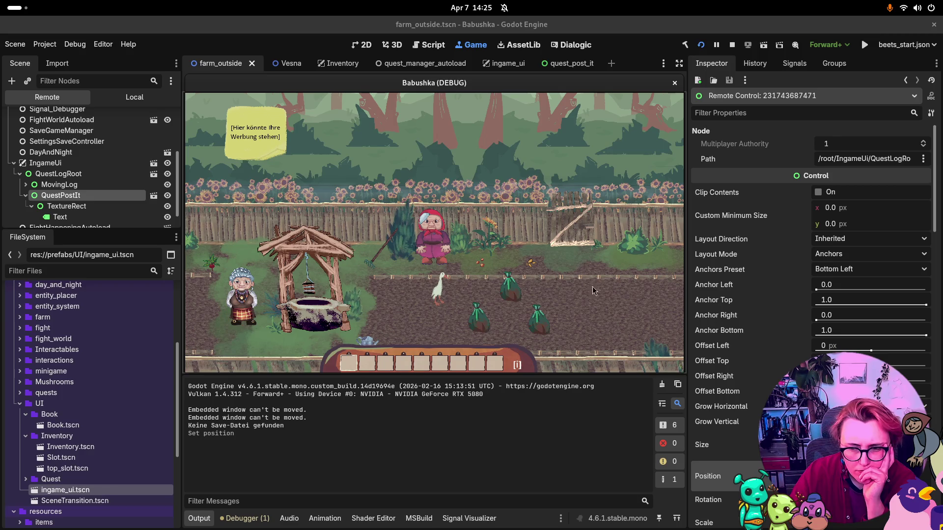
click(95, 205)
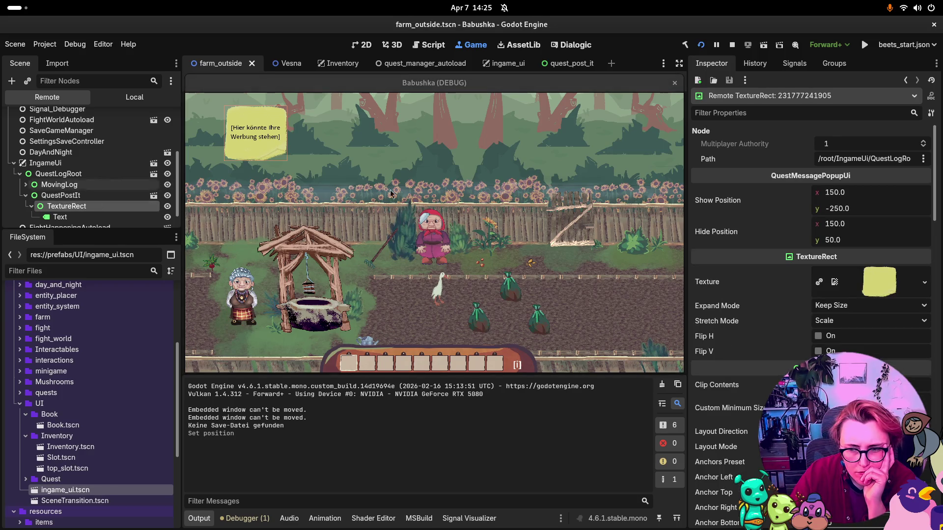
click(289, 190)
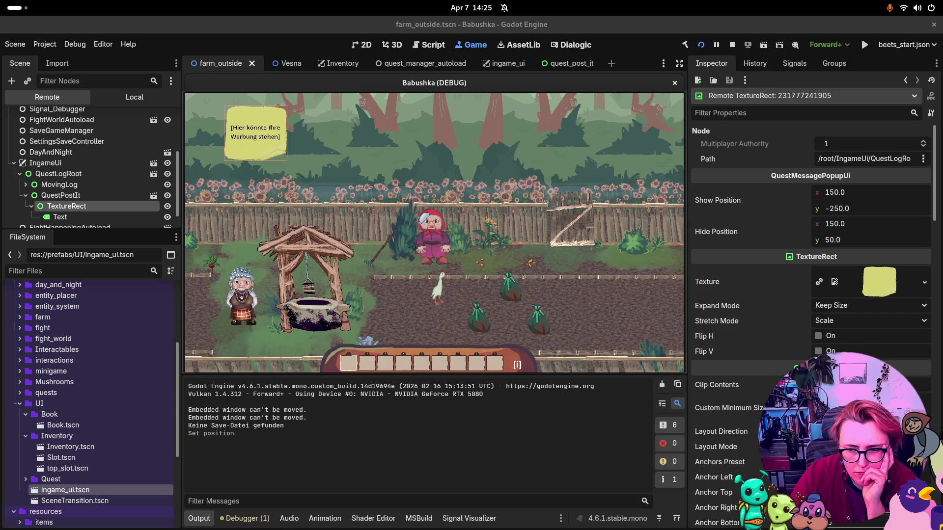
click(845, 461)
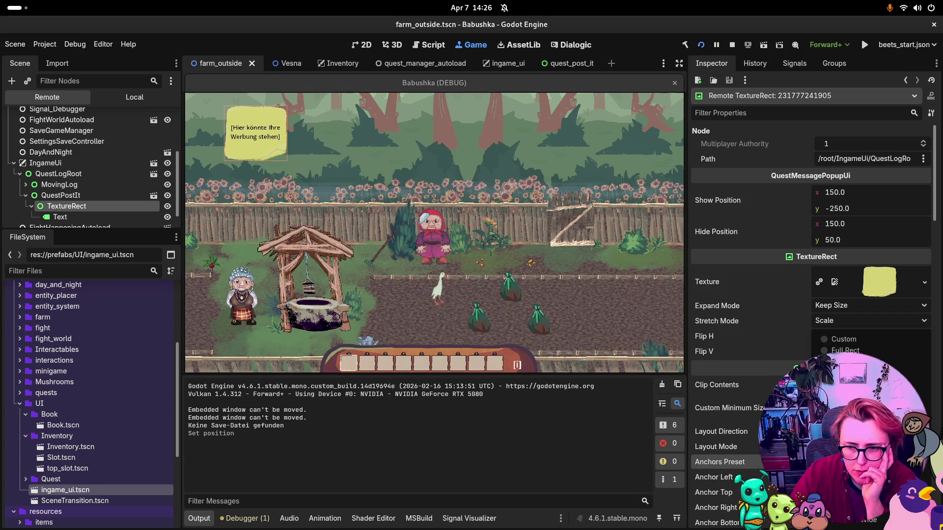
click(845, 350)
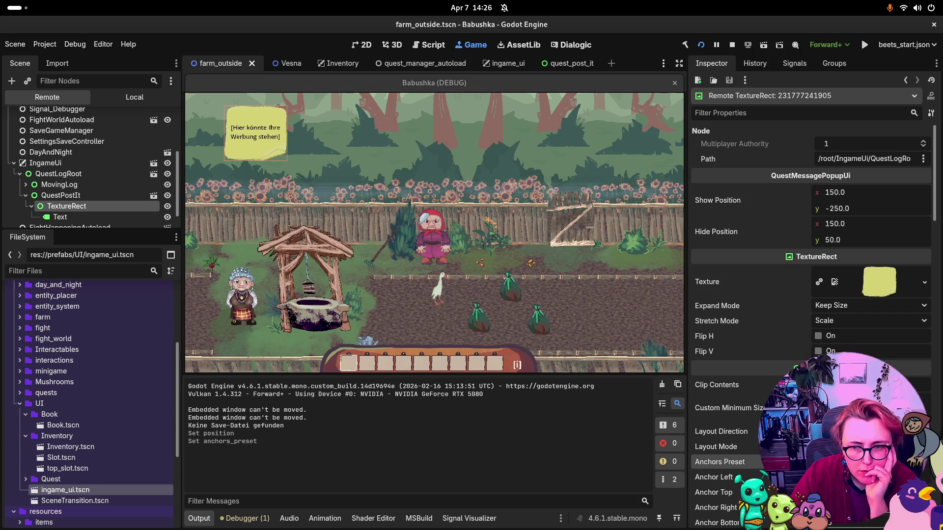
click(845, 462)
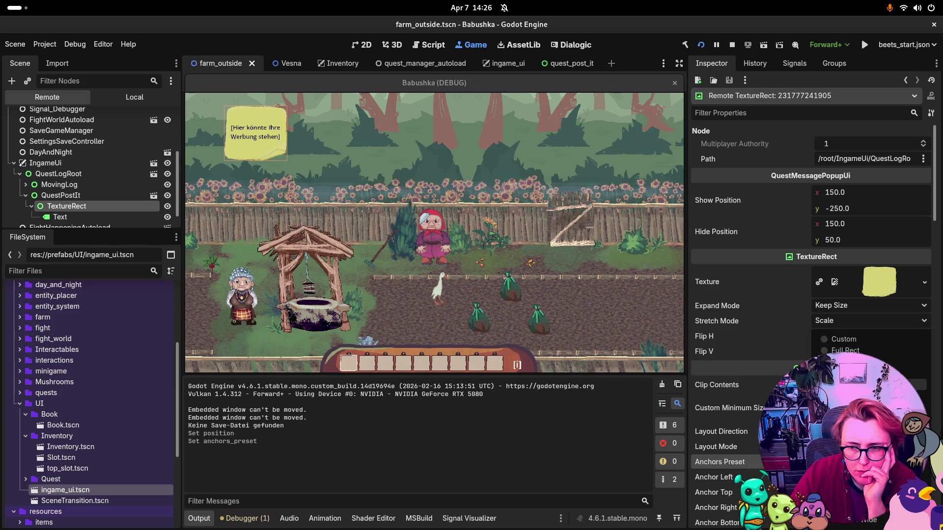
click(845, 350)
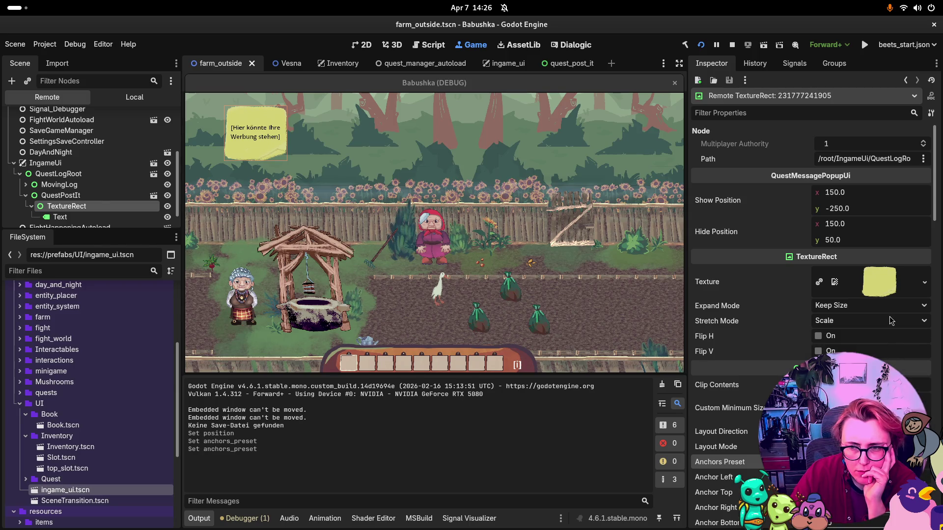
click(560, 133)
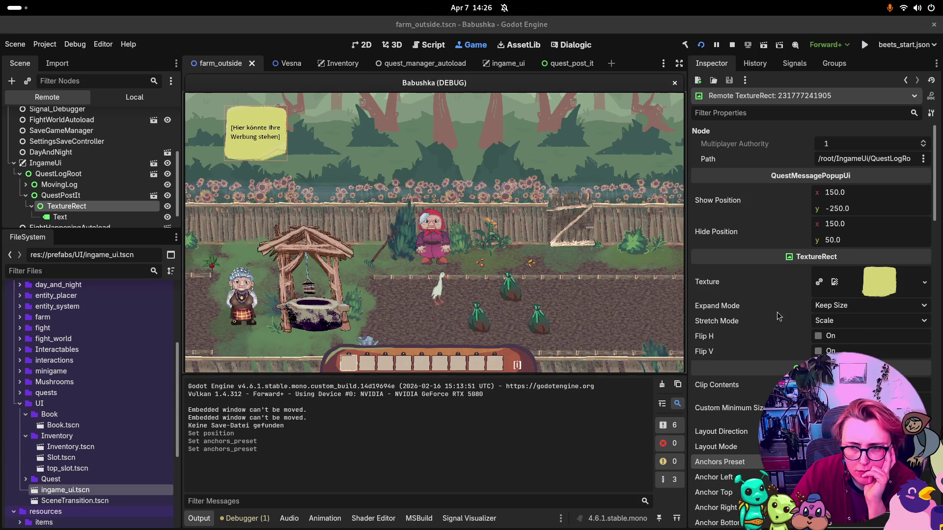
key(F8)
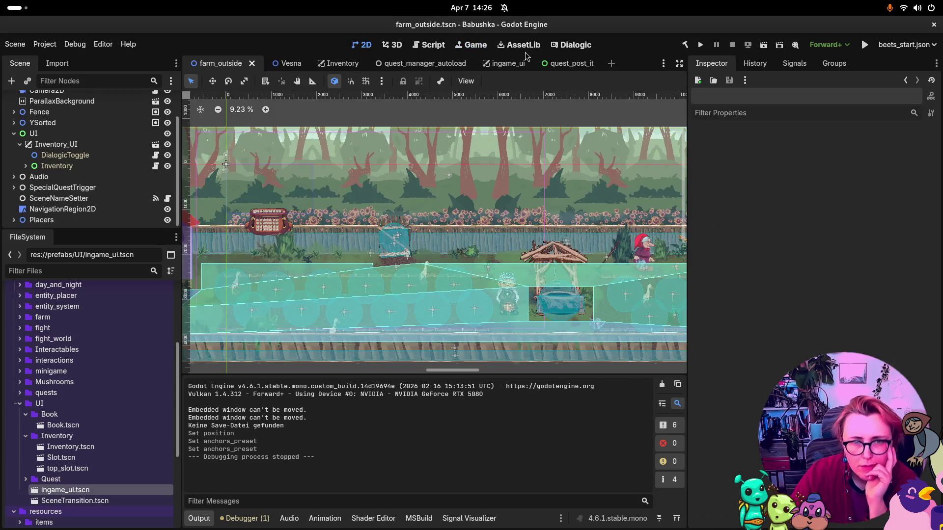
Step: In quest_post_it, give the TextureRect Anchors layout with the Bottom Left preset
click(585, 64)
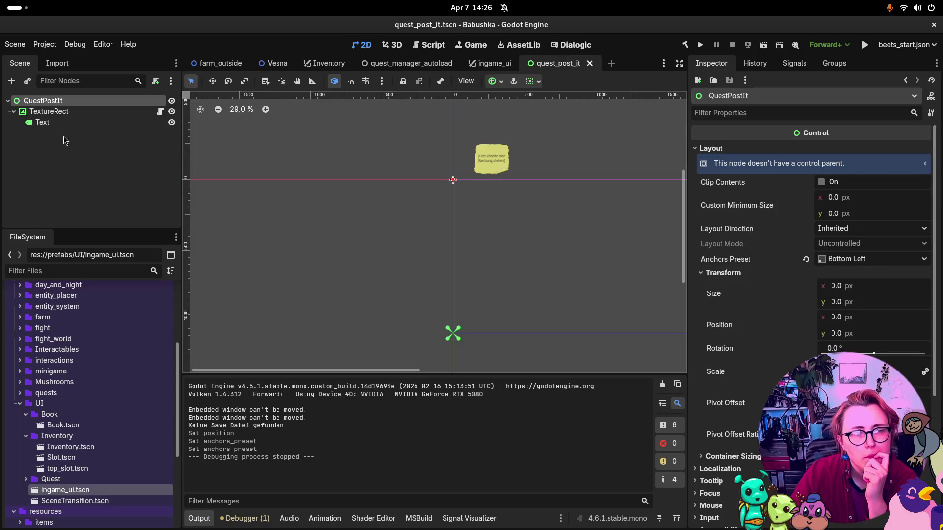
click(67, 114)
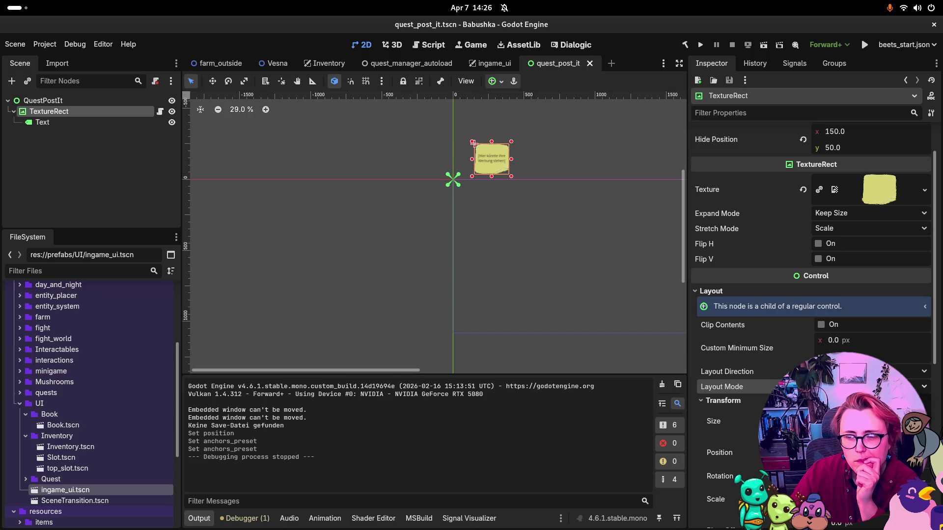
click(864, 401)
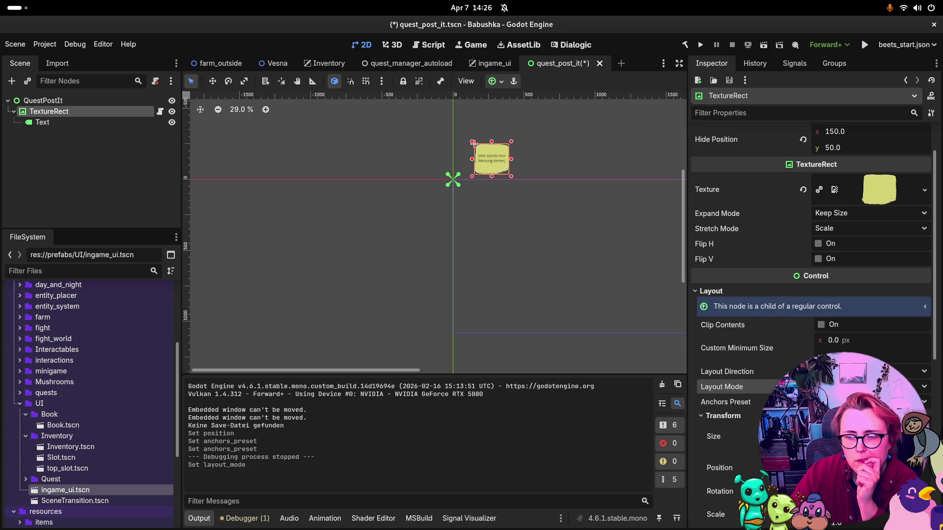
click(865, 402)
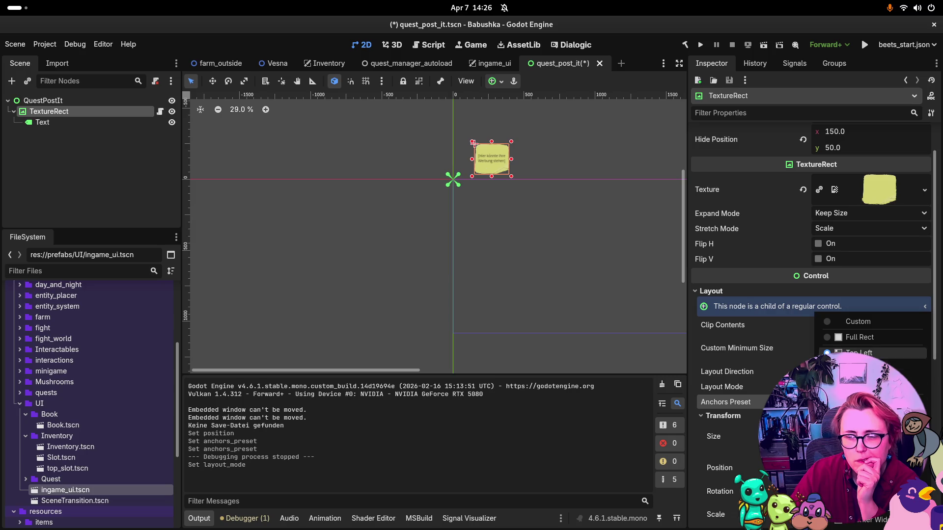
click(859, 400)
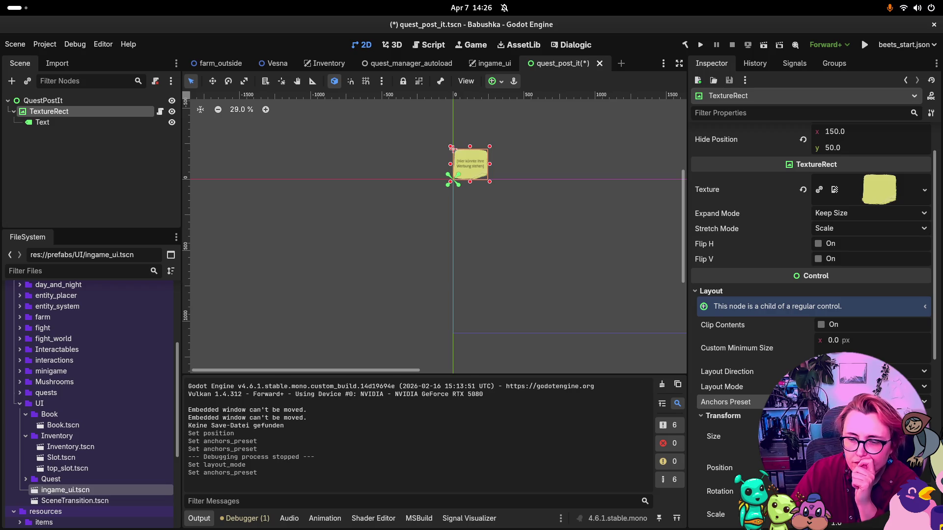
scroll(811, 319, down, 2)
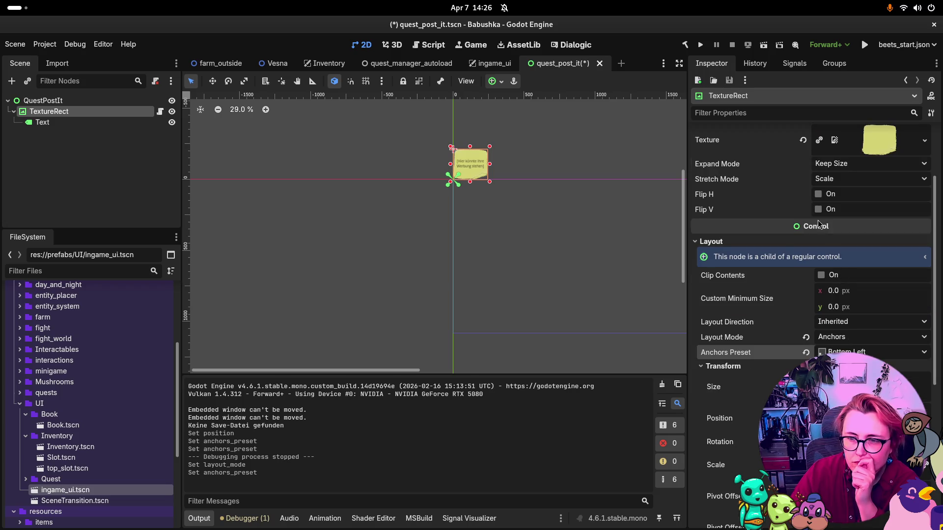
scroll(814, 225, up, 2)
scroll(816, 225, up, 2)
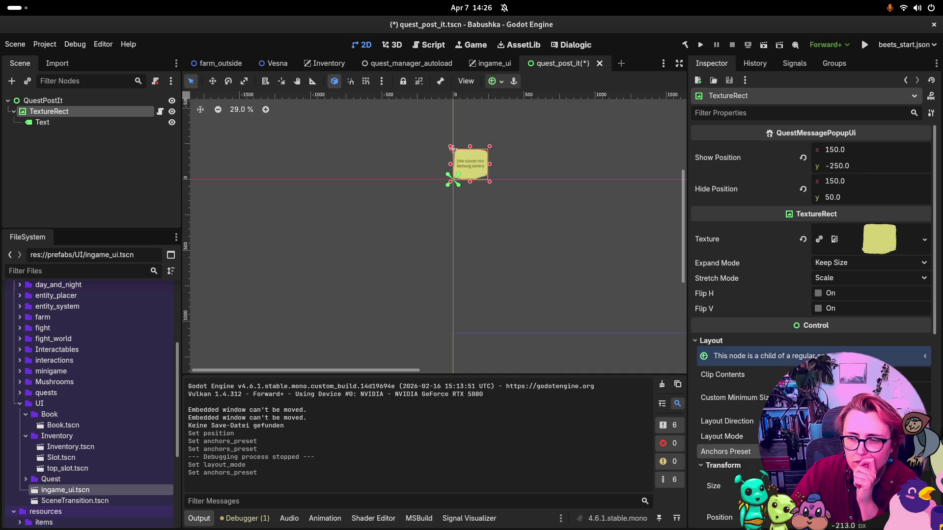
scroll(827, 174, down, 10)
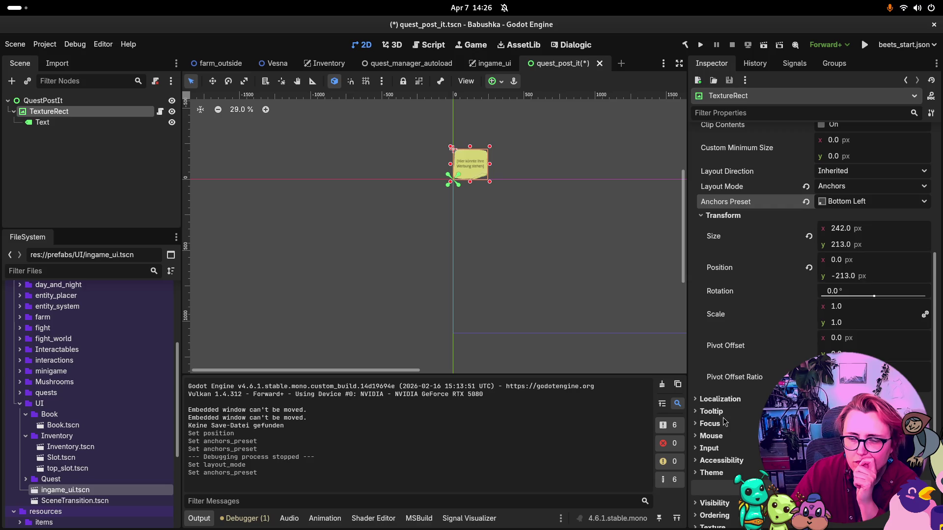
Step: Switch the TextureRect's Layout Mode back to Position, then undo that switch
click(720, 473)
click(720, 473)
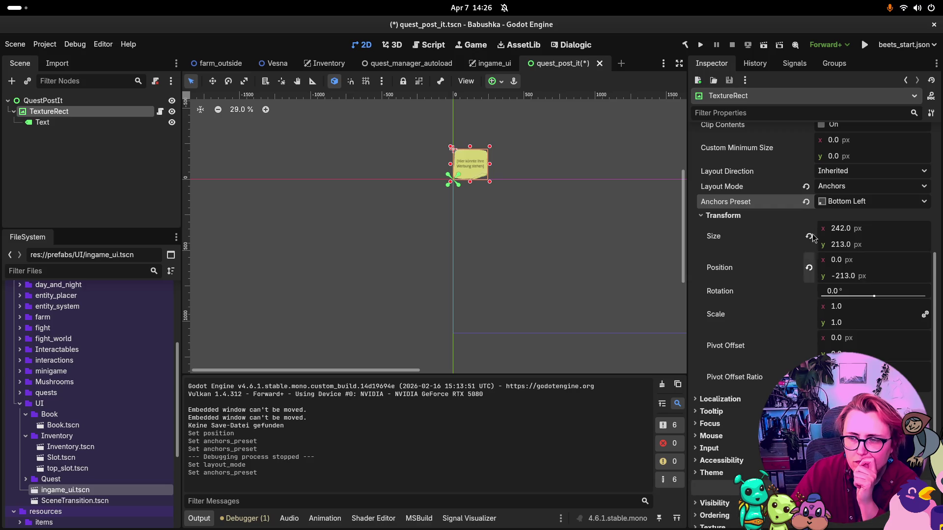
click(865, 189)
click(865, 202)
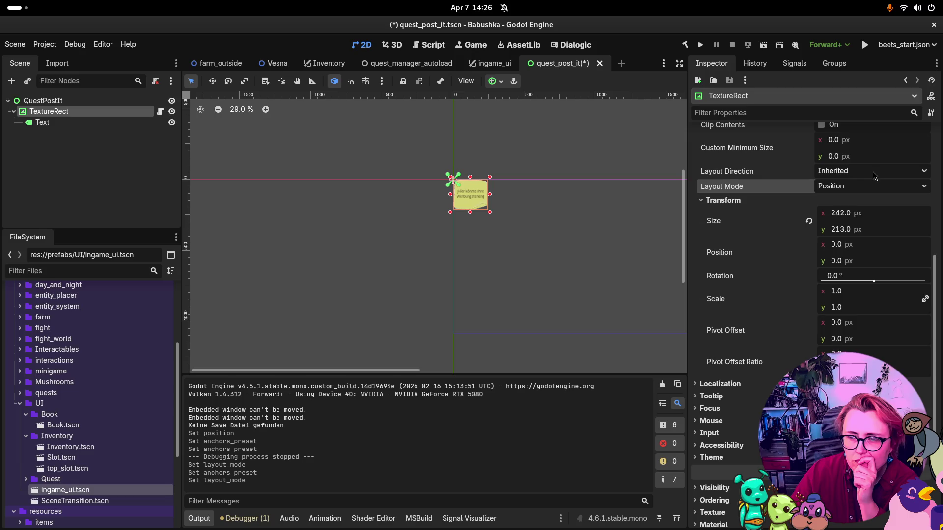
scroll(877, 187, up, 2)
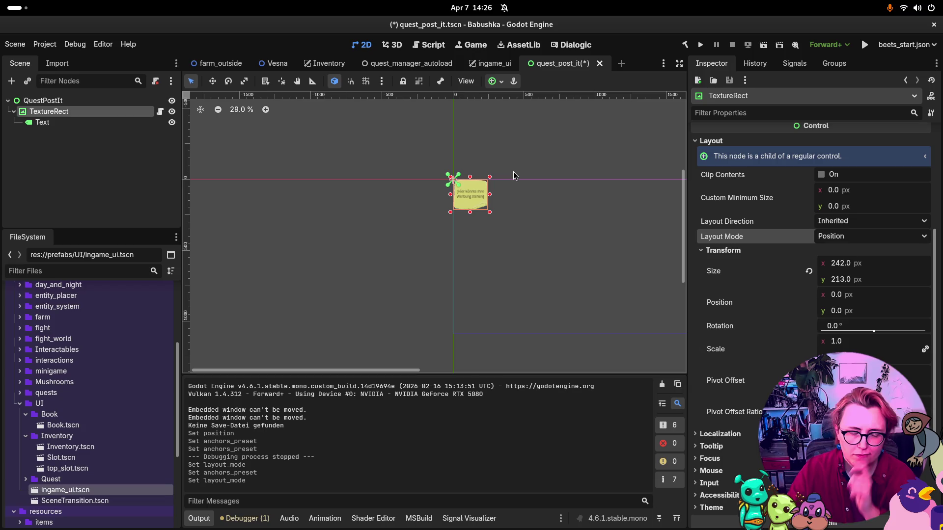
key(ctrl+z)
key(ctrl+z)
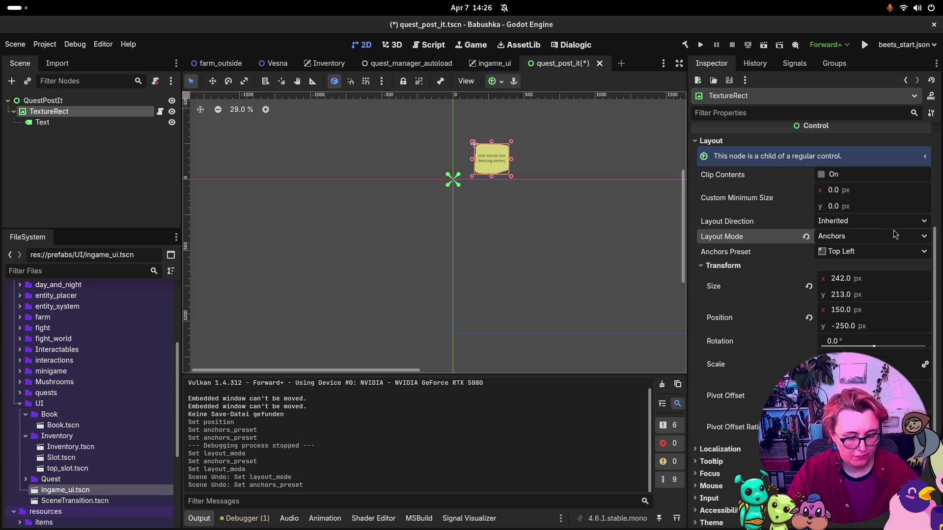
Step: Undo, then give the TextureRect Anchors layout with the Bottom Left preset
key(ctrl+z)
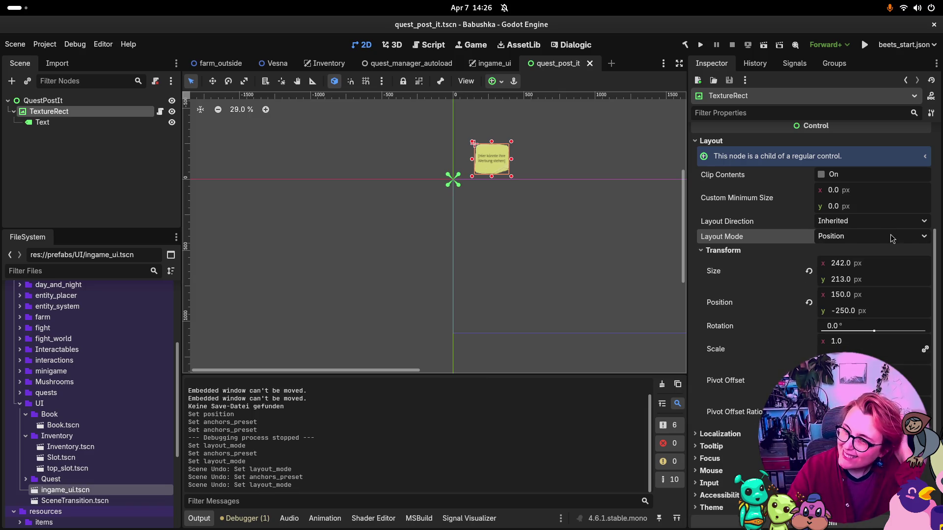
click(892, 238)
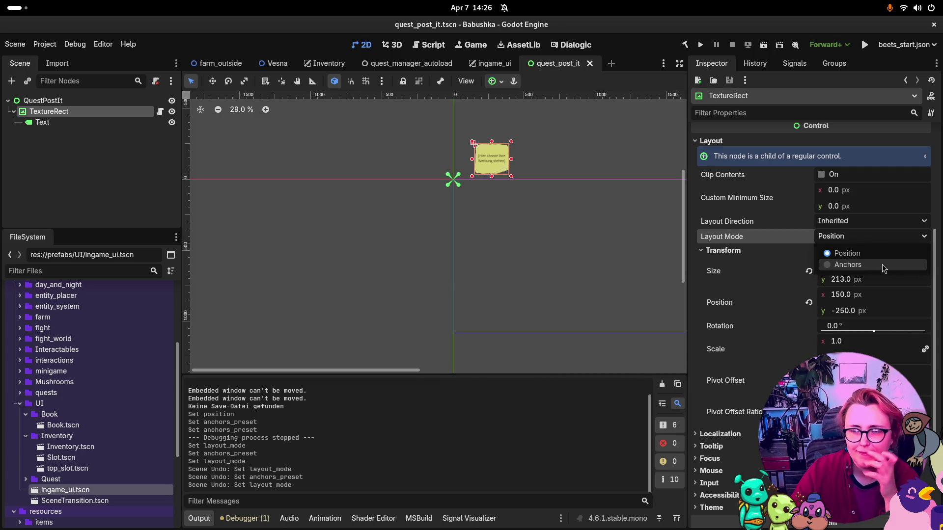
click(882, 264)
click(891, 254)
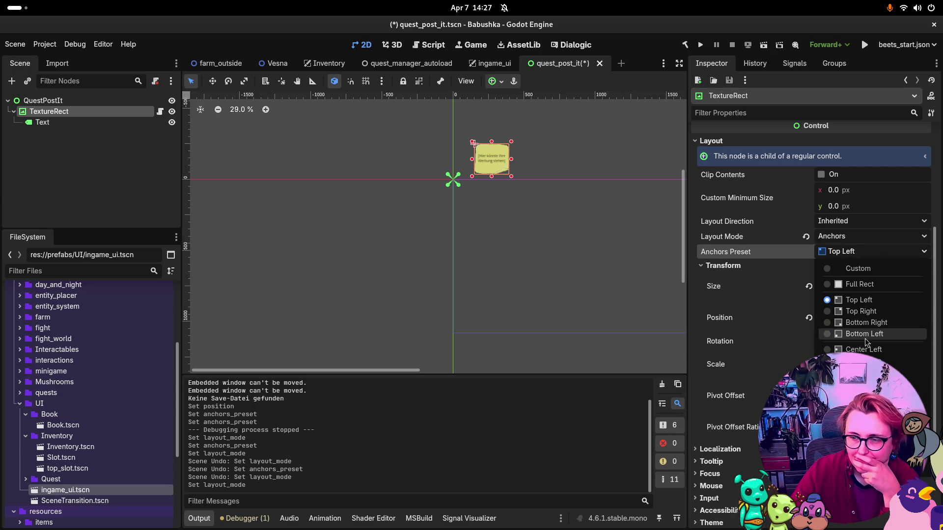
click(880, 334)
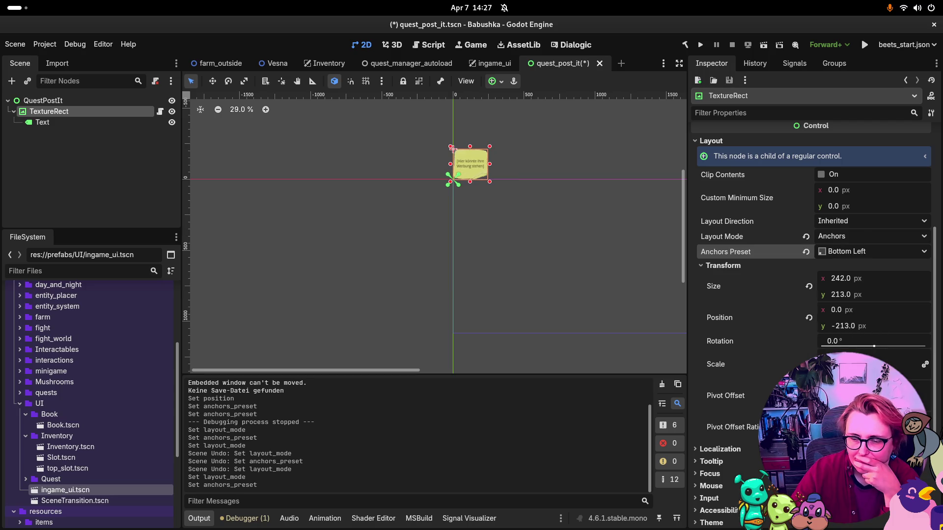
click(845, 388)
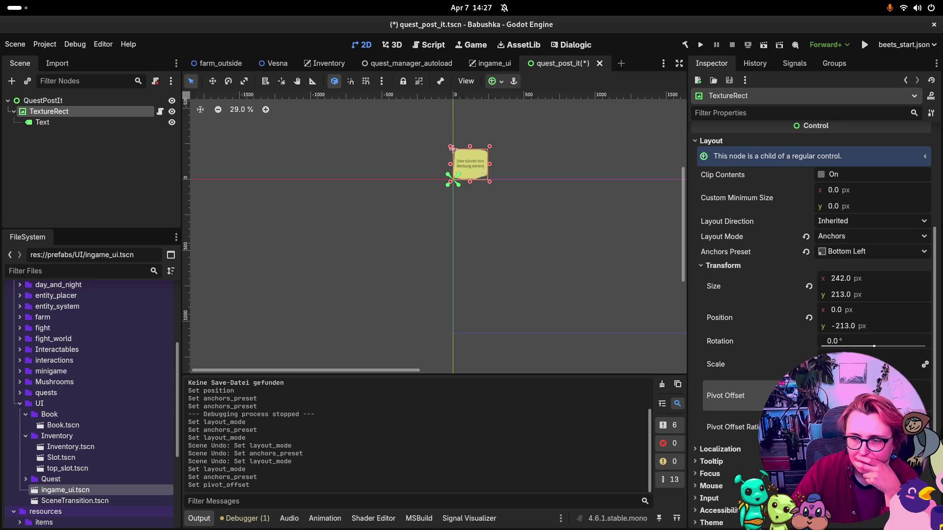
key(v)
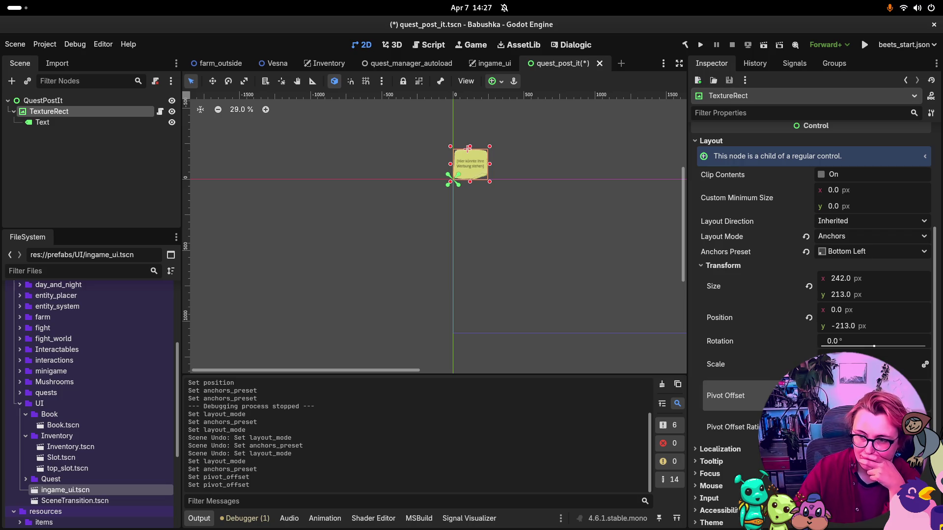
key(v)
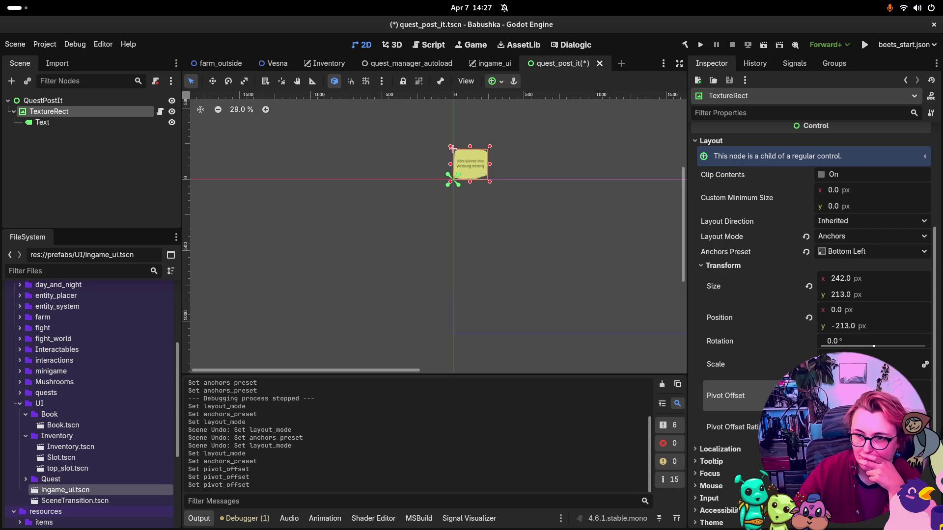
Step: Set the TextureRect position to y 0, then x 150, finally x 100
click(843, 325)
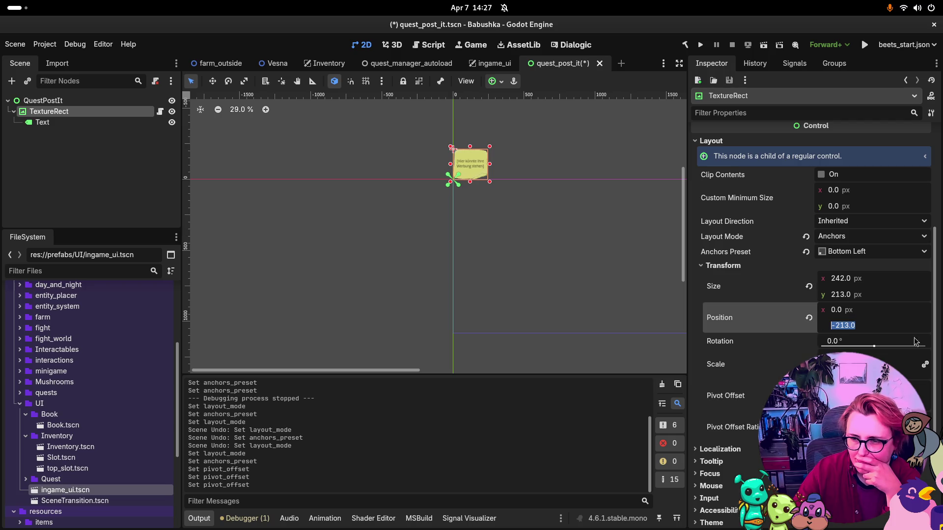
text(0)
key(Return)
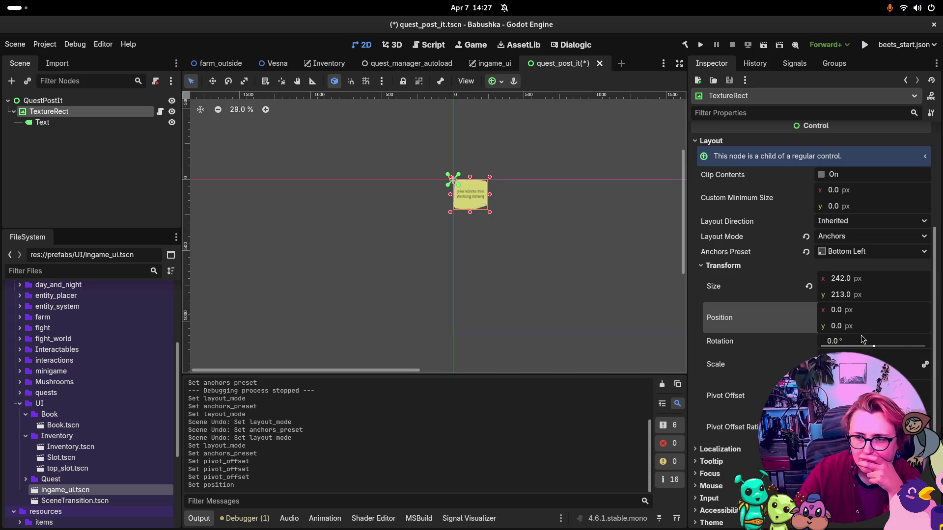
click(866, 324)
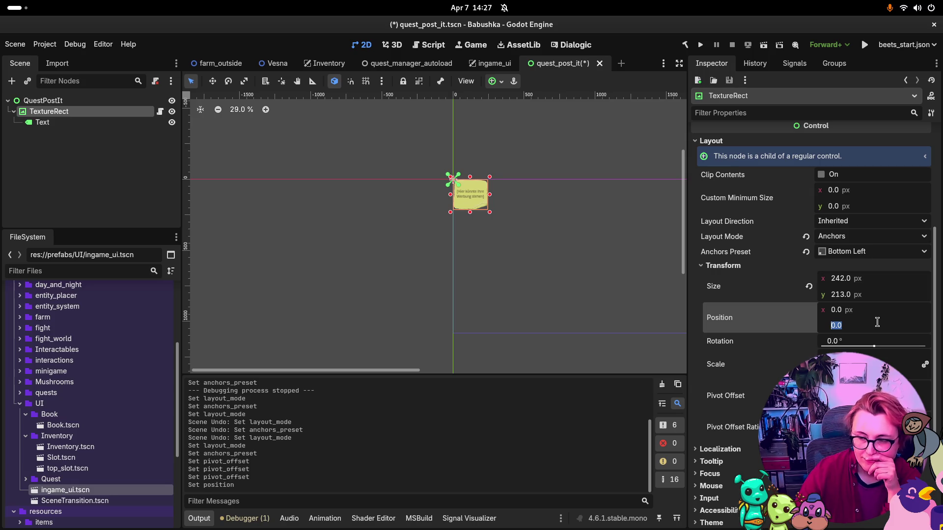
click(874, 308)
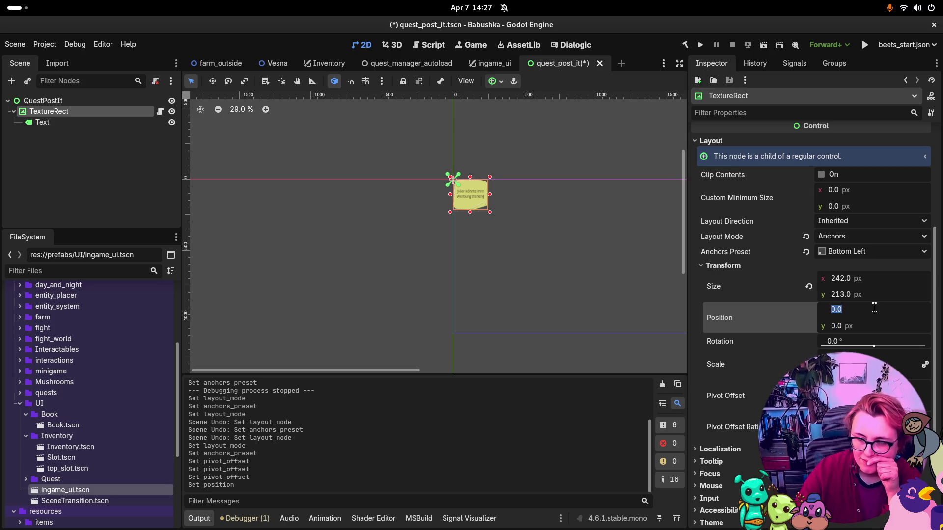
text(150)
key(Return)
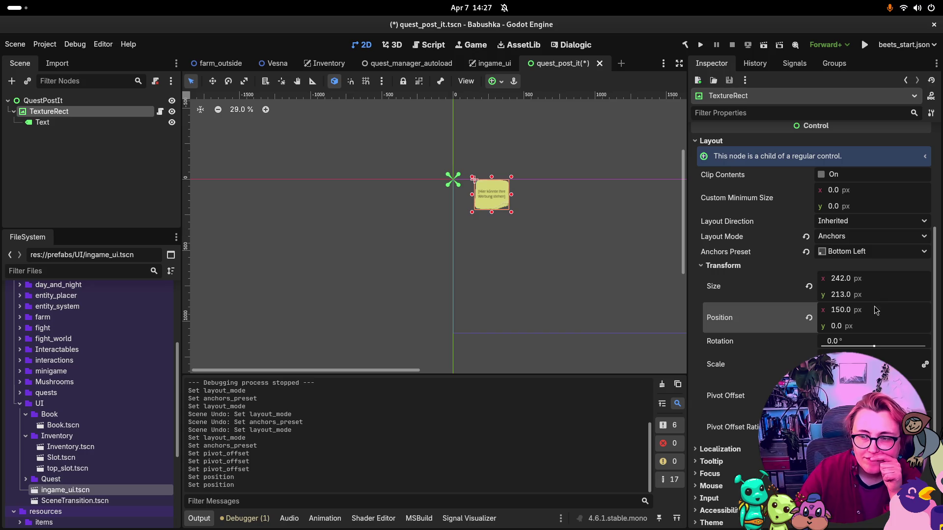
click(842, 310)
text(1200)
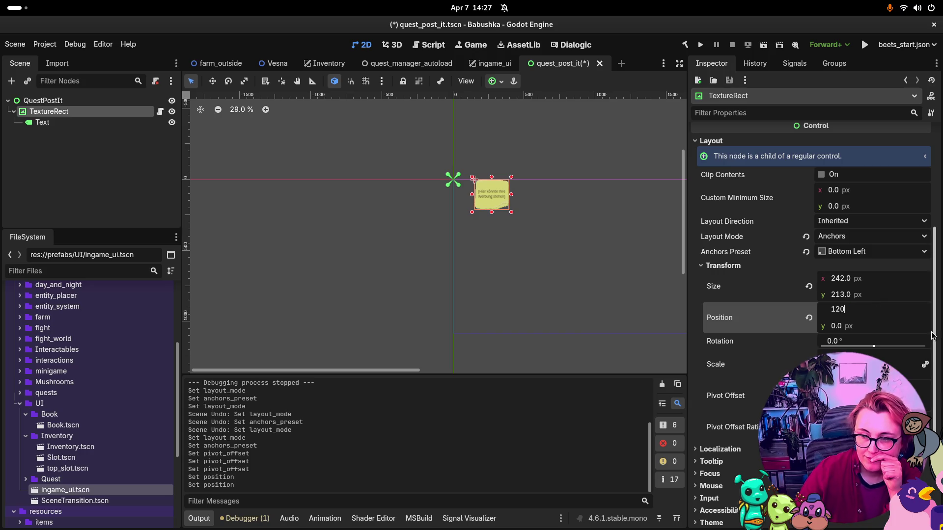
key(BackSpace)
key(BackSpace)
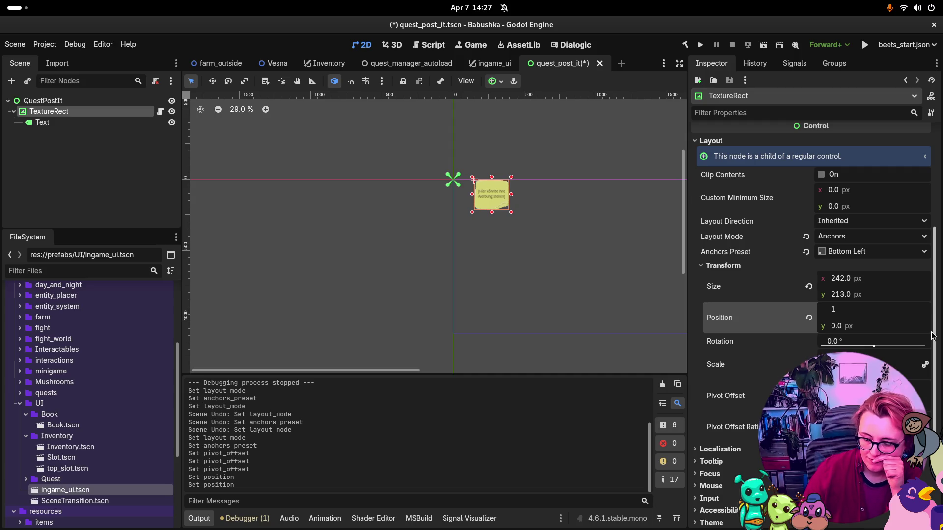
text(0)
key(Return)
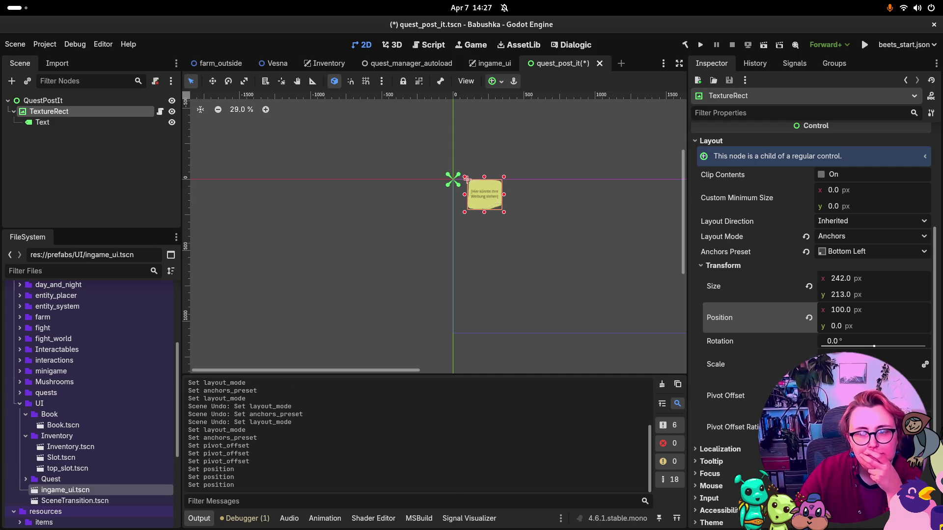
Step: Set Position y to -250, save the post-it scene, and run the game from ingame_ui
key(ctrl+s)
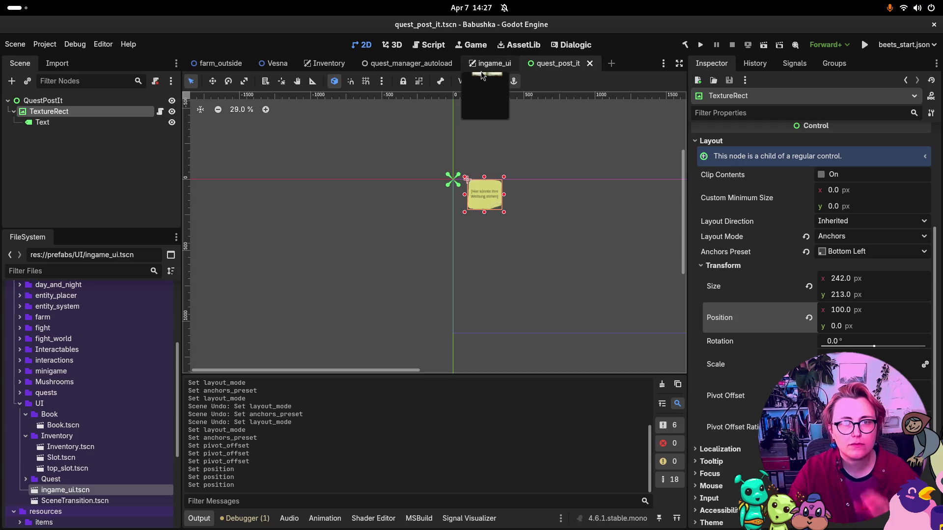
click(501, 64)
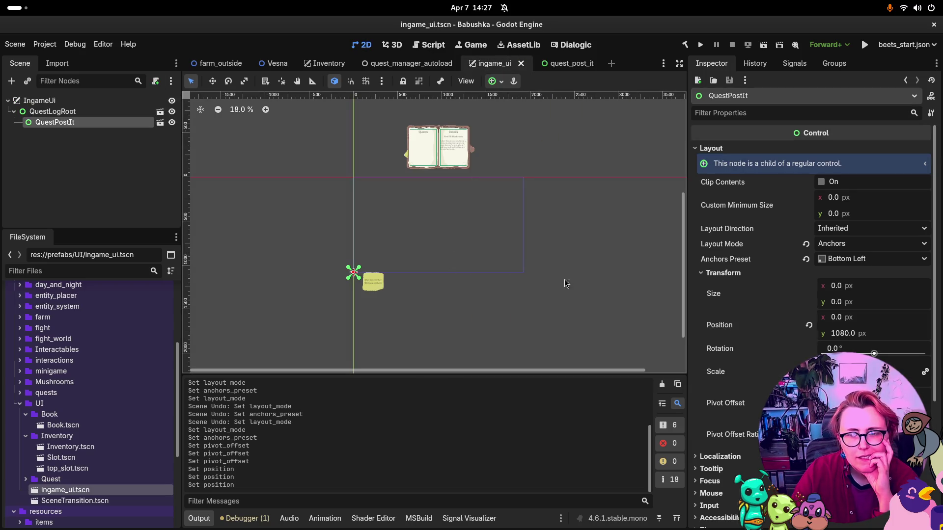
click(570, 63)
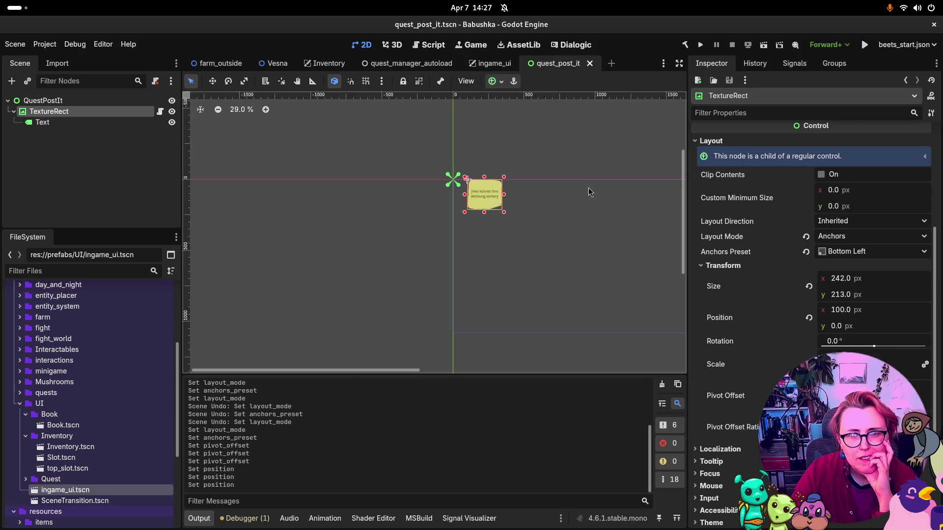
click(844, 326)
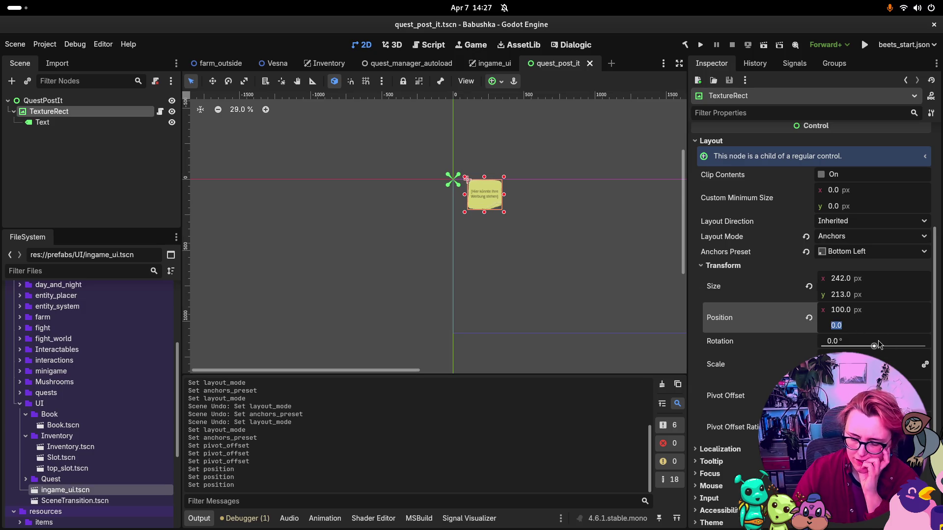
text(-250)
key(Return)
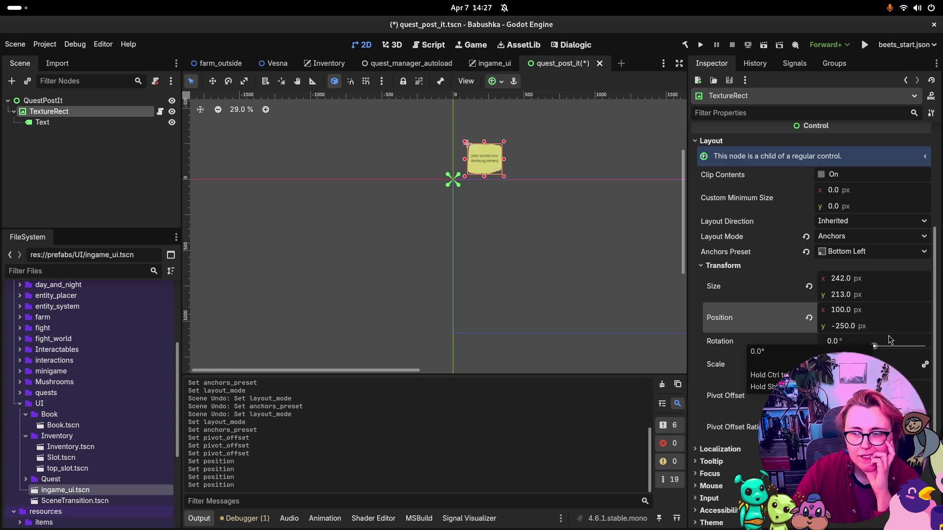
key(ctrl+s)
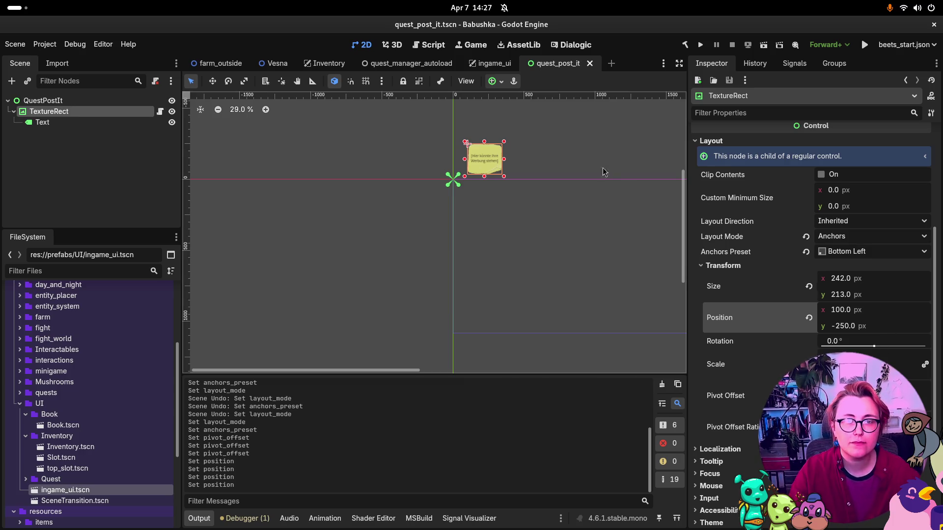
click(501, 65)
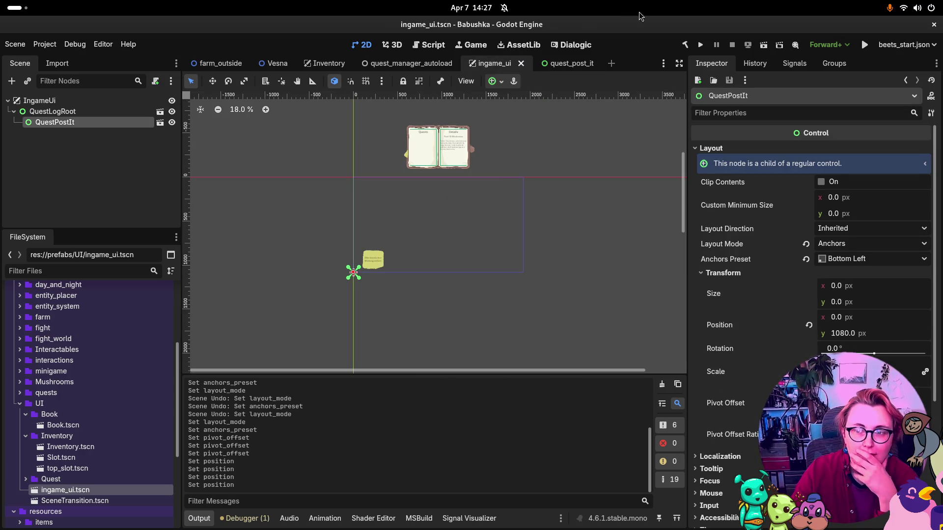
click(701, 46)
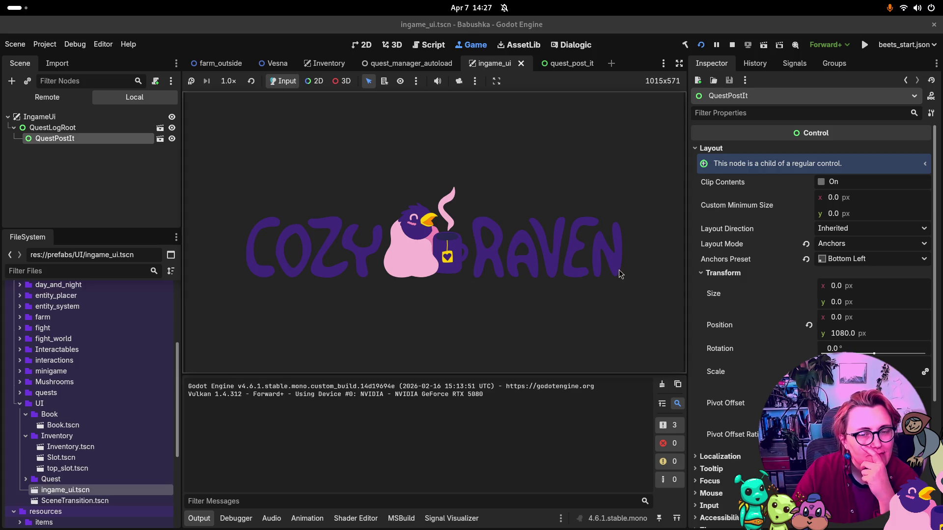
Step: Start a New Game and inspect the live QuestPostIt and MovingLog nodes in the Remote tree
click(284, 265)
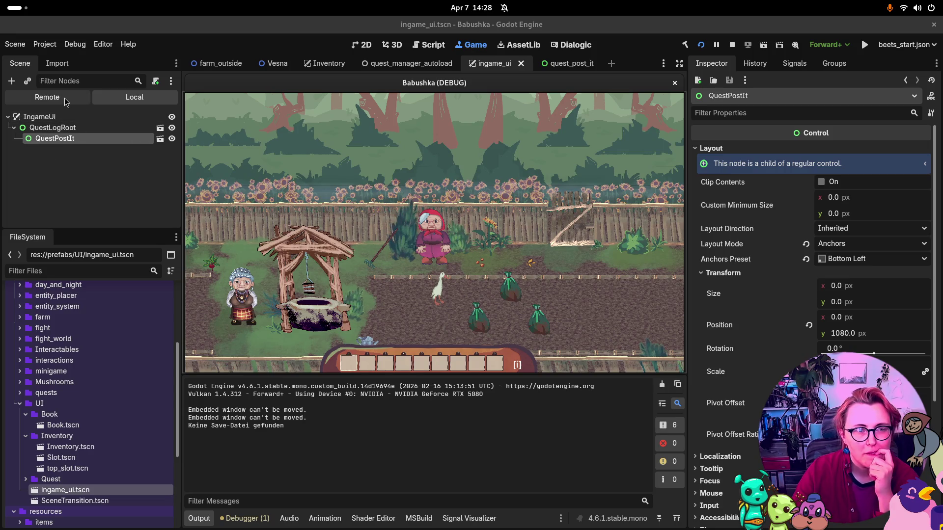
click(104, 85)
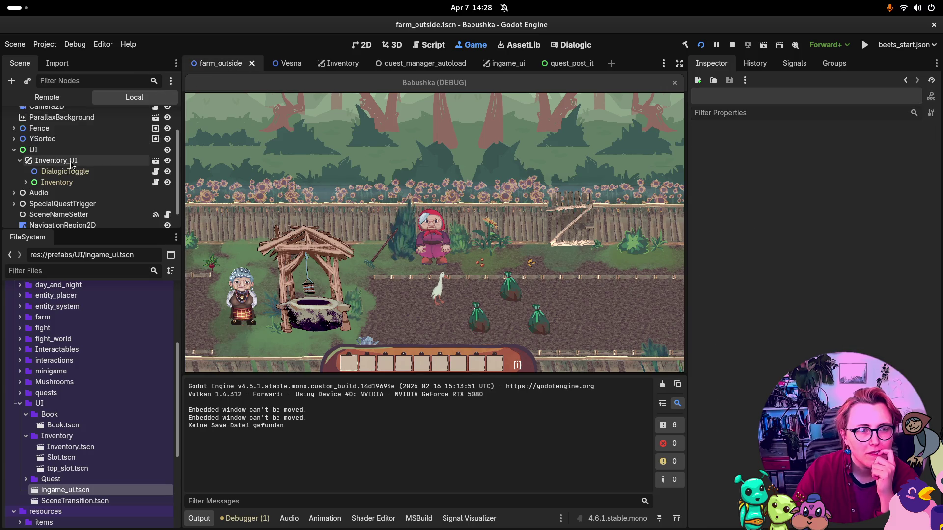
click(47, 97)
scroll(98, 197, down, 1)
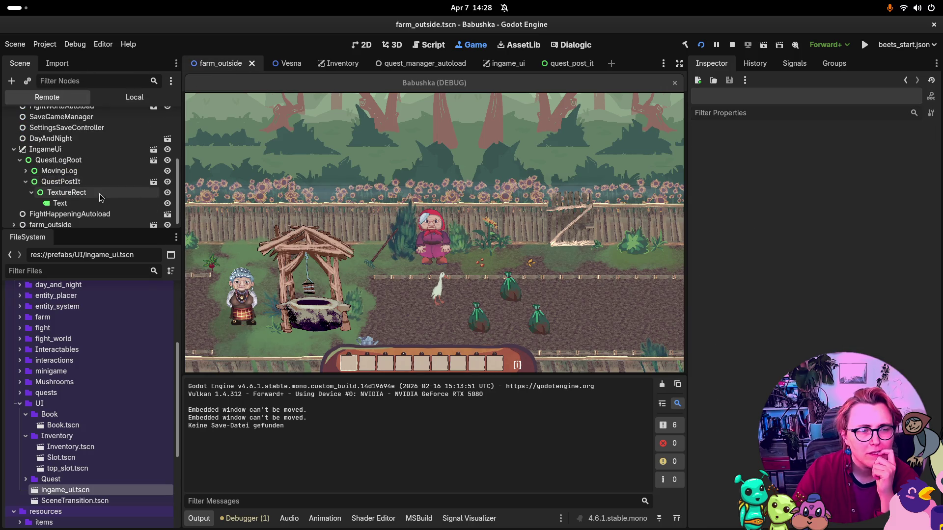
click(73, 182)
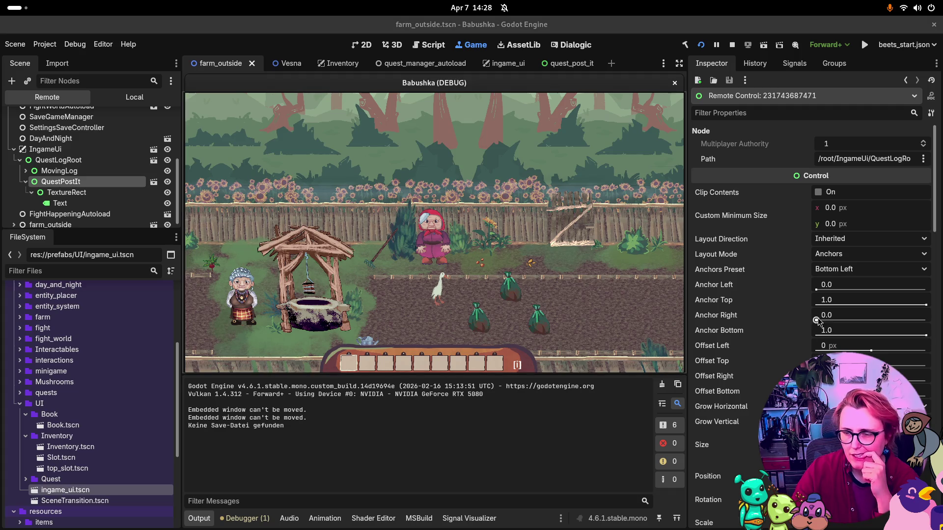
click(61, 171)
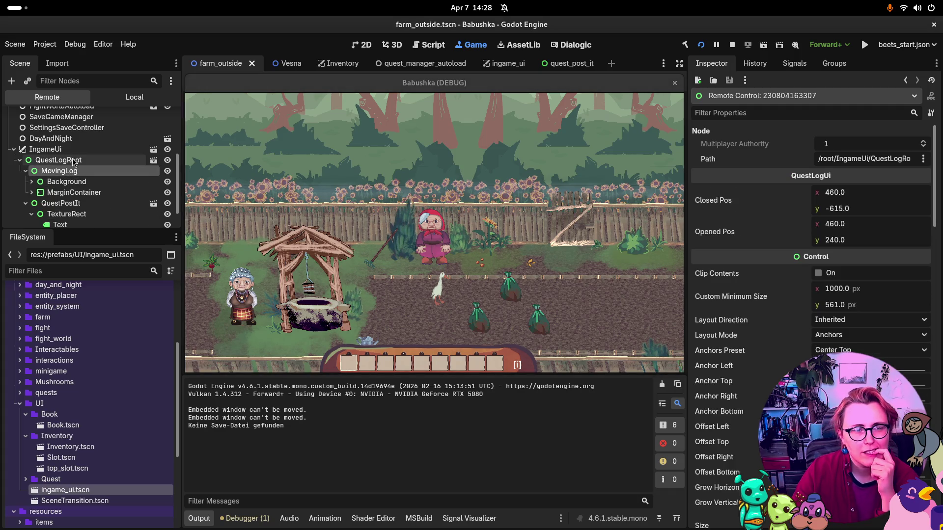
click(25, 170)
Step: Compare QuestLogRoot's and QuestPostIt's live anchor settings, then stop the game
click(58, 160)
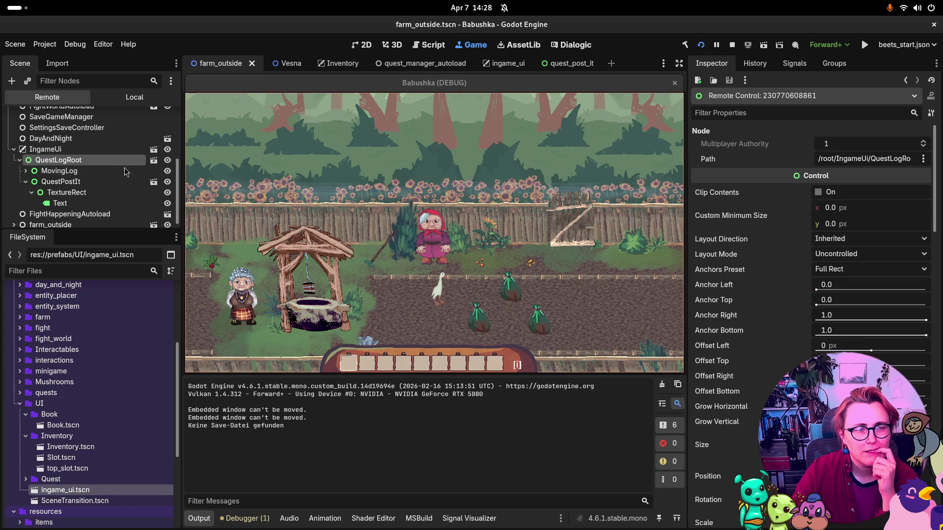
click(294, 224)
click(299, 215)
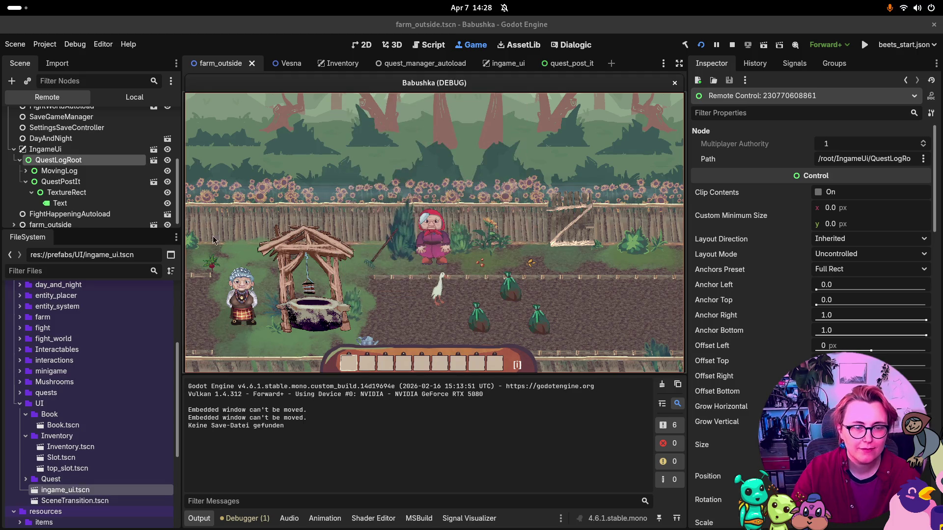
click(61, 182)
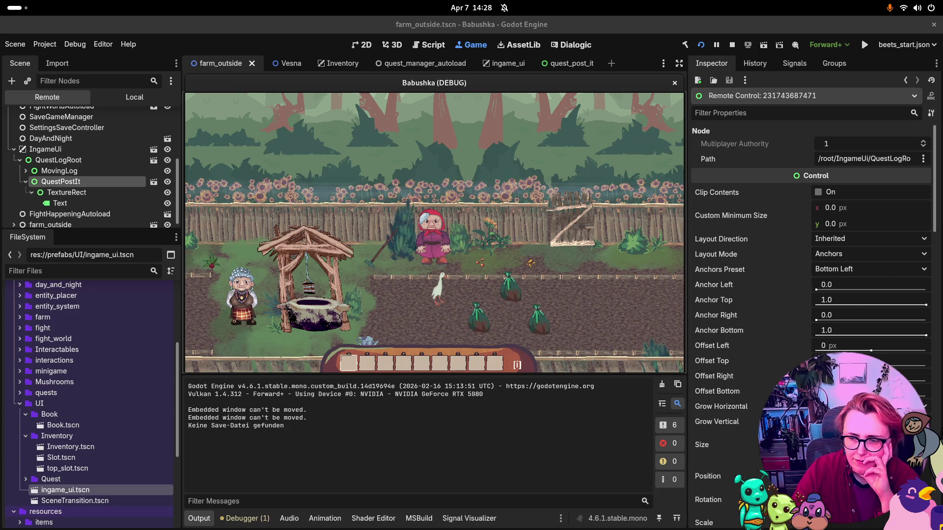
scroll(811, 319, down, 2)
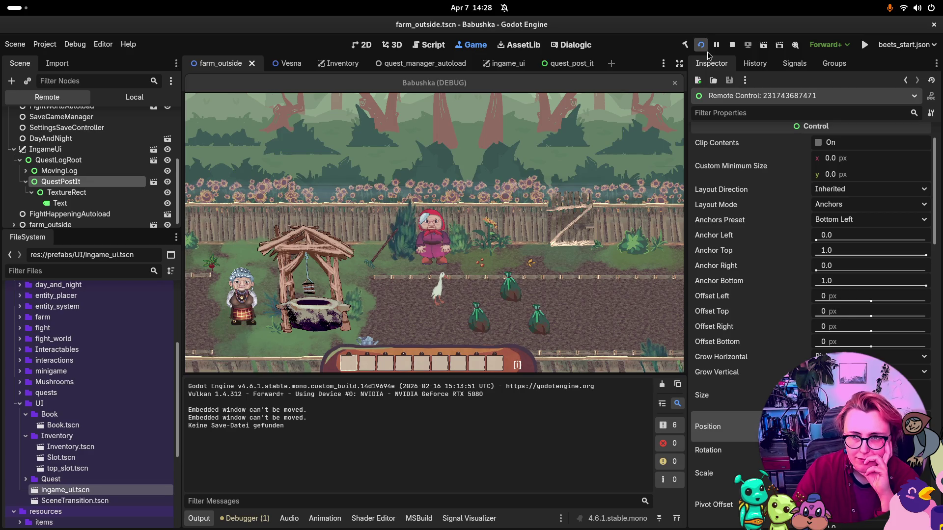
click(732, 46)
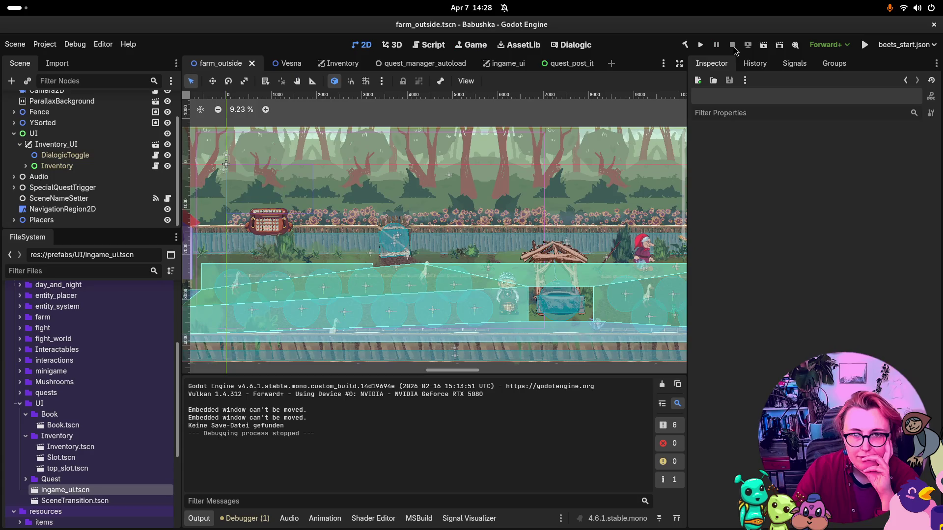
Step: Reopen ingame_ui, select the IngameUi canvas layer, and run the project to trigger a .NET build
click(499, 63)
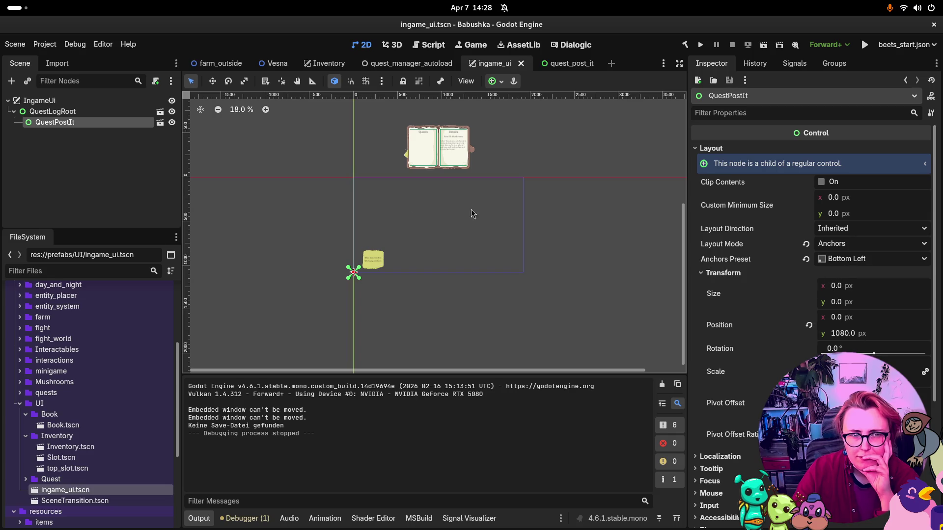
drag(56, 122, 42, 122)
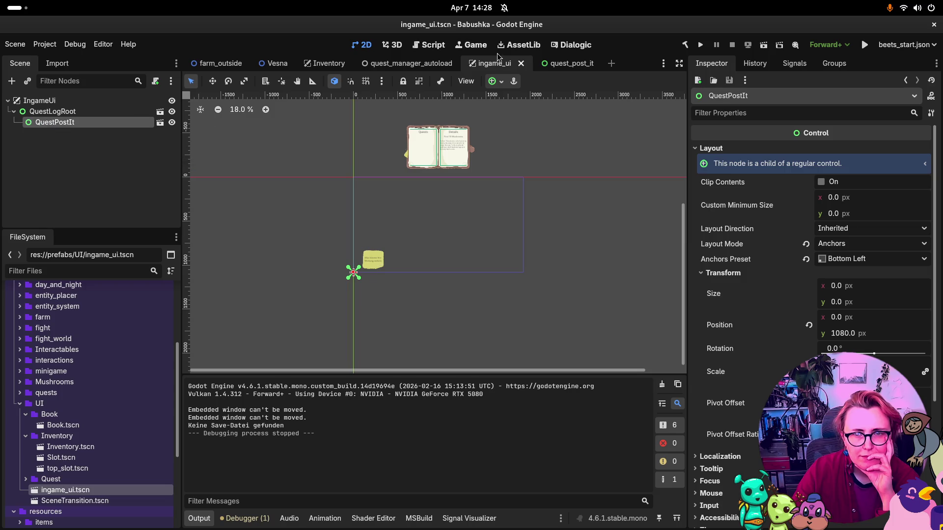
click(45, 101)
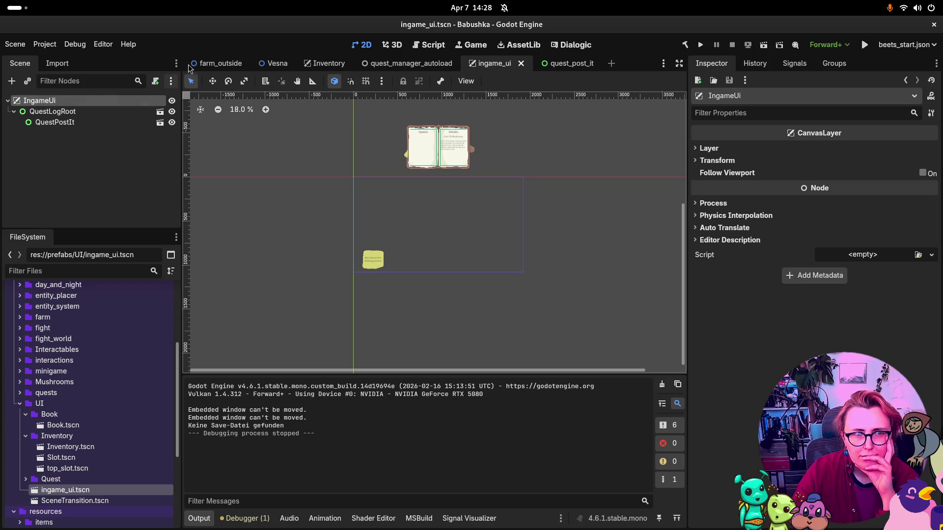
mouse_move(236, 67)
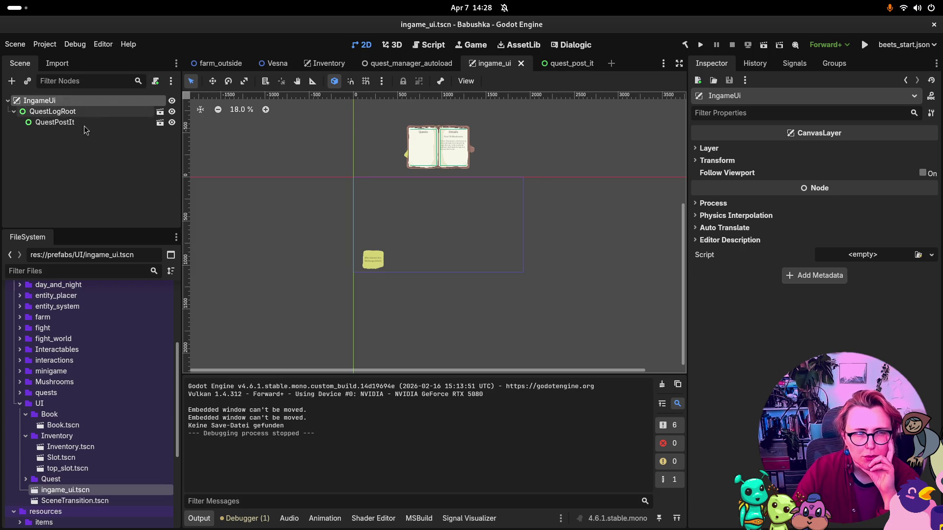
click(700, 45)
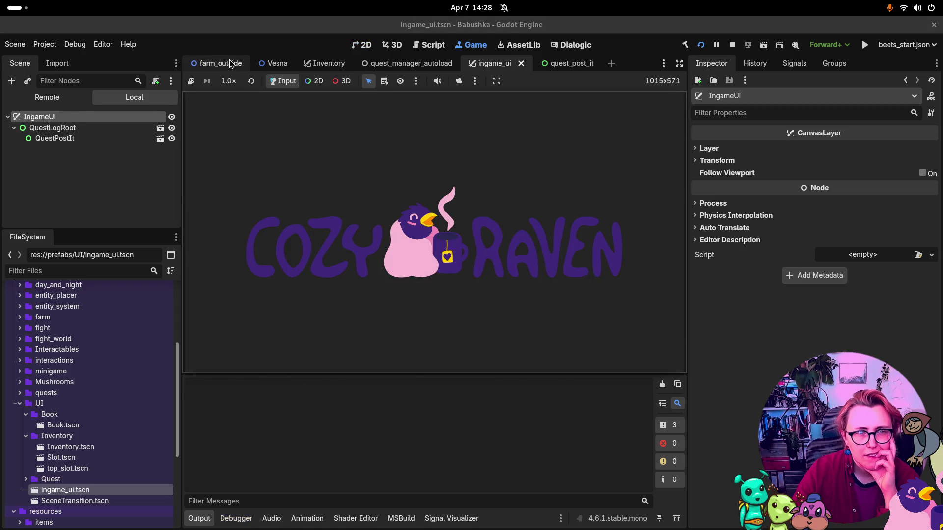
Step: Run the game from the farm_outside scene with F5 and start a New Game
click(231, 64)
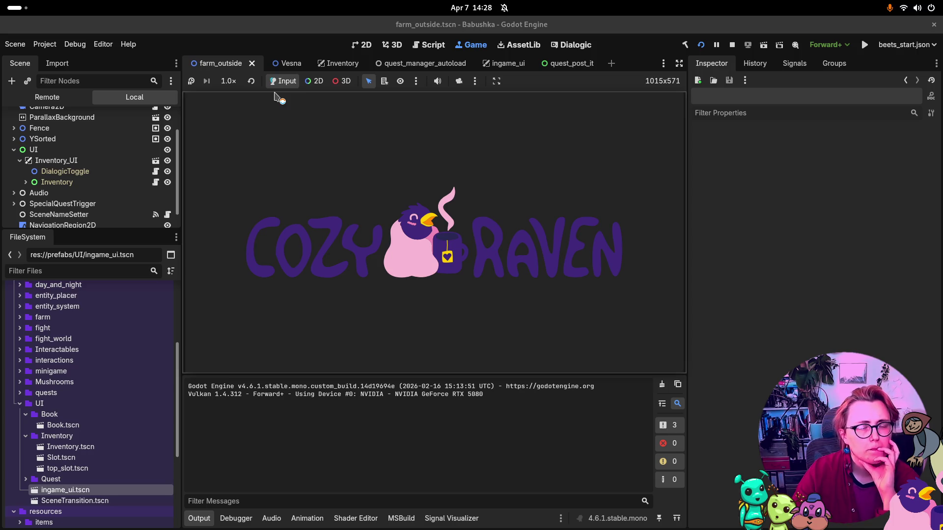
key(F5)
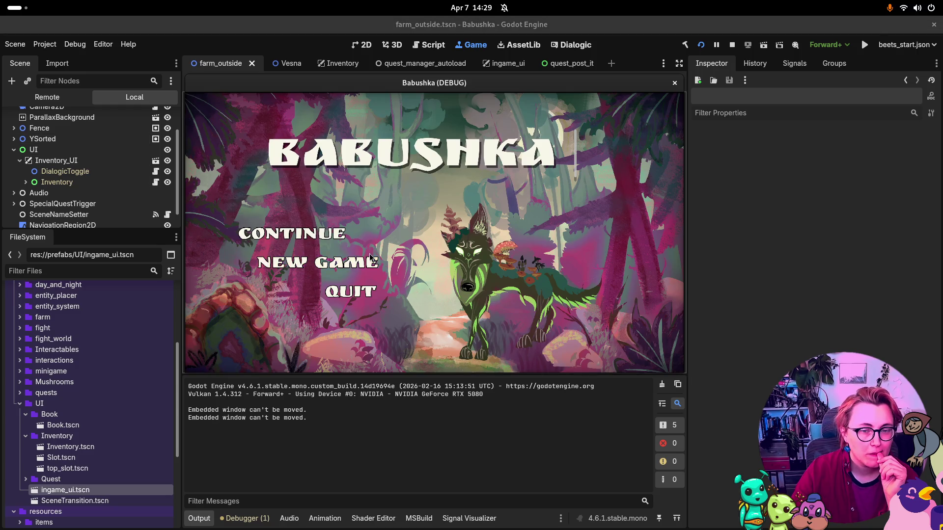
click(346, 263)
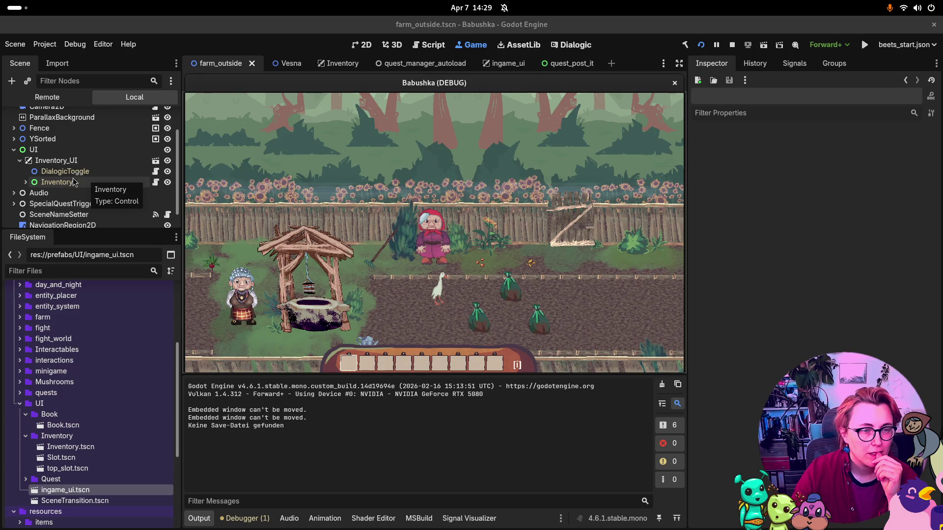
scroll(76, 206, down, 1)
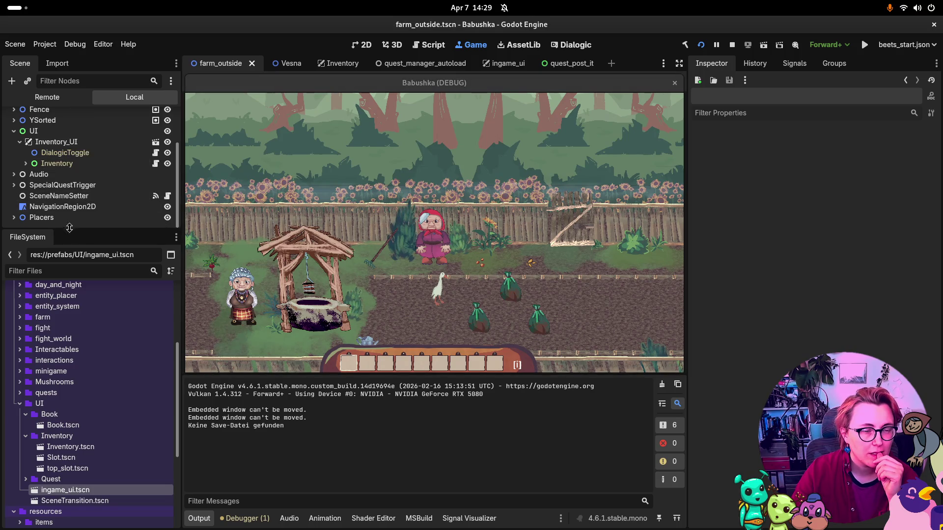
scroll(83, 181, up, 3)
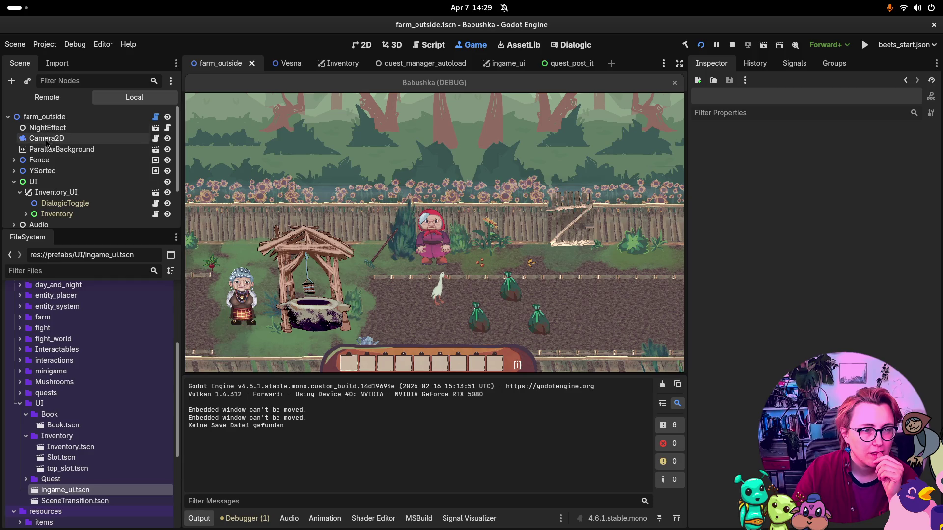
scroll(71, 169, down, 2)
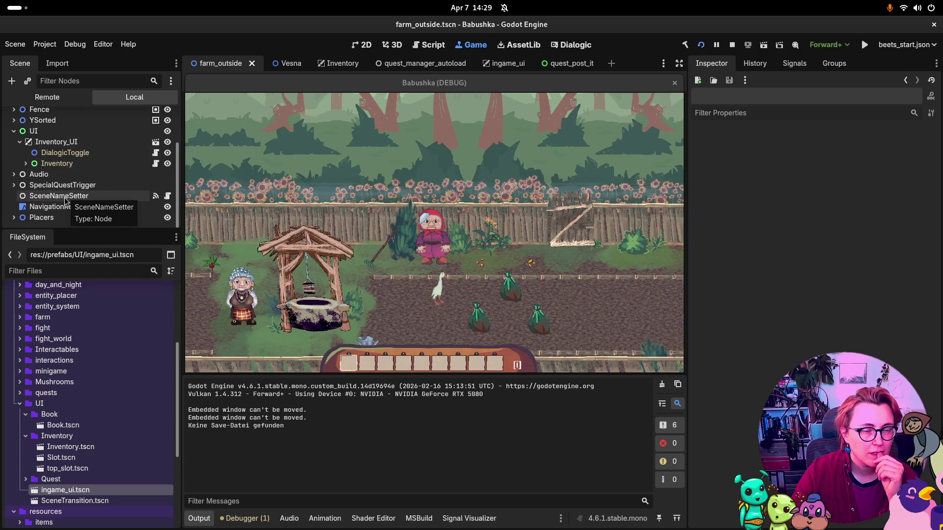
Step: Select the live IngameUi canvas layer in the Remote tree, then compare it with the ingame_ui scene in 2D
click(47, 97)
scroll(52, 183, down, 4)
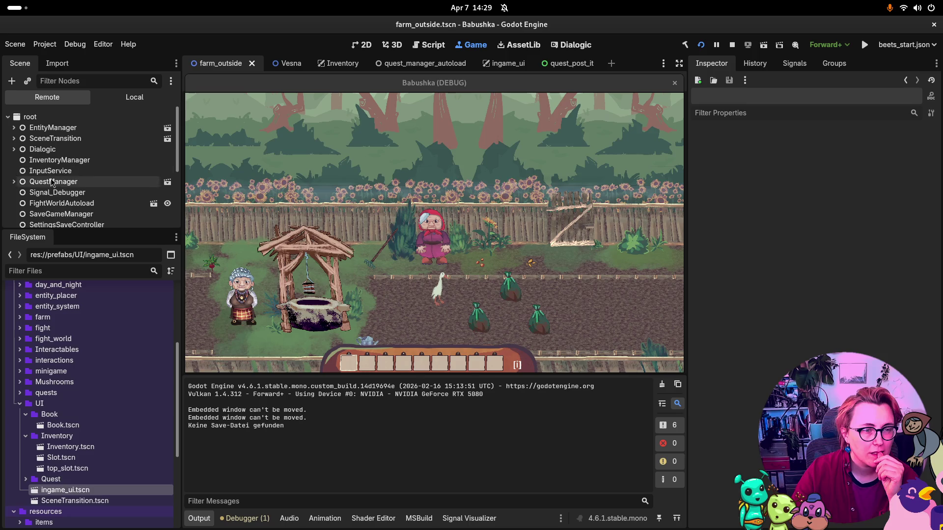
scroll(51, 183, down, 1)
click(47, 177)
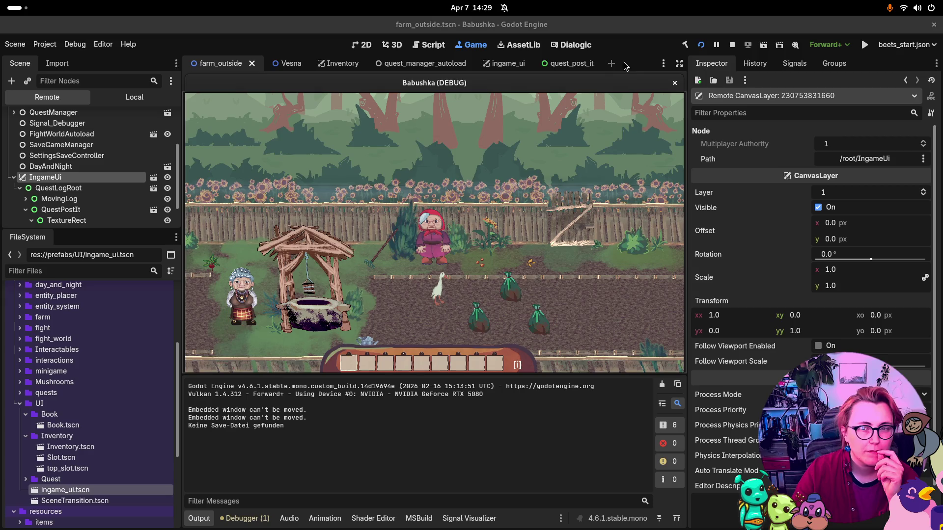
click(504, 69)
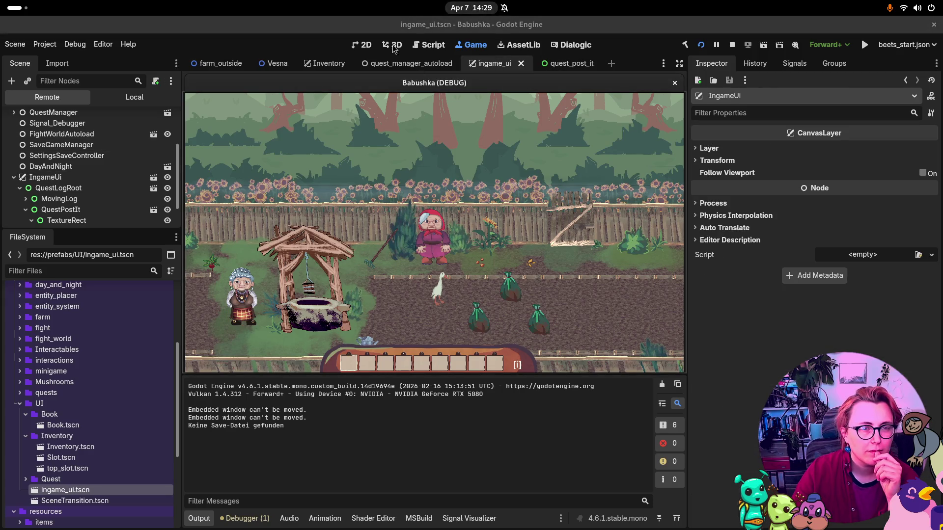
click(362, 44)
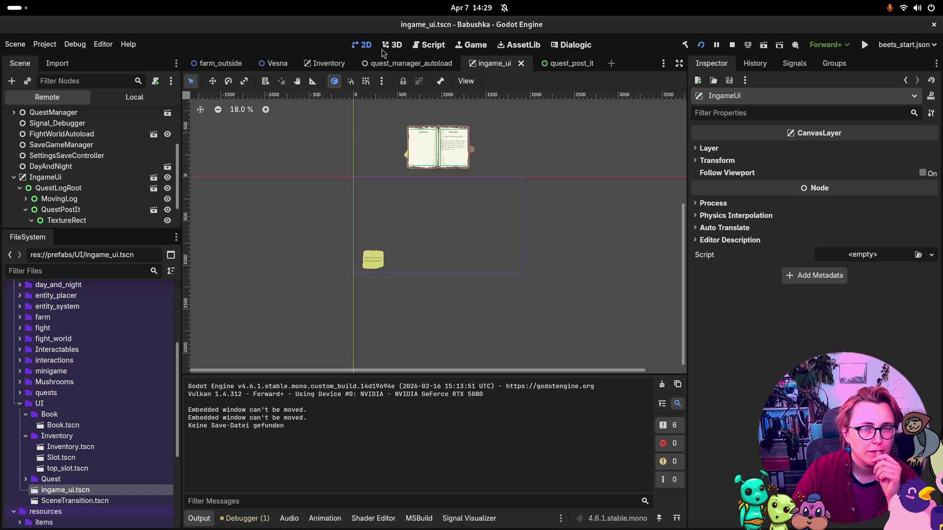
click(480, 46)
click(128, 97)
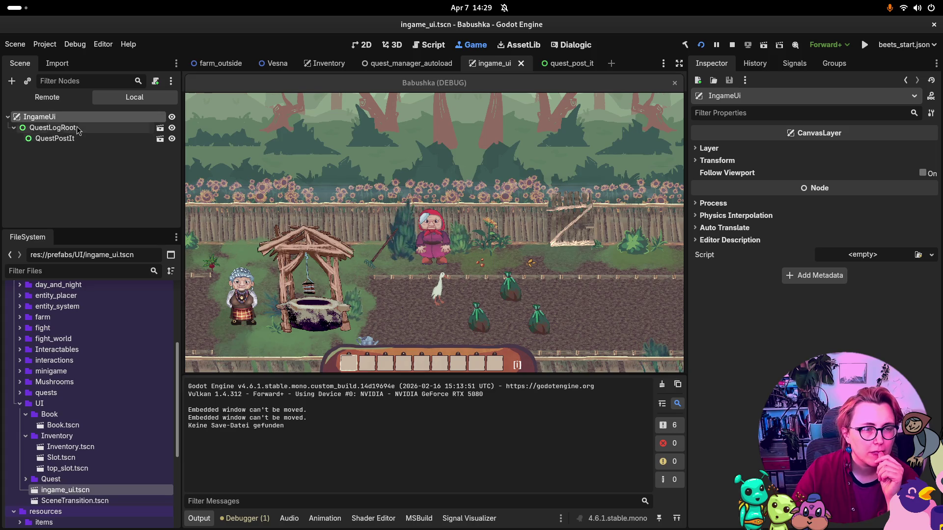
Step: Return to farm_outside, view the Remote tree again, and stop the running game
click(220, 63)
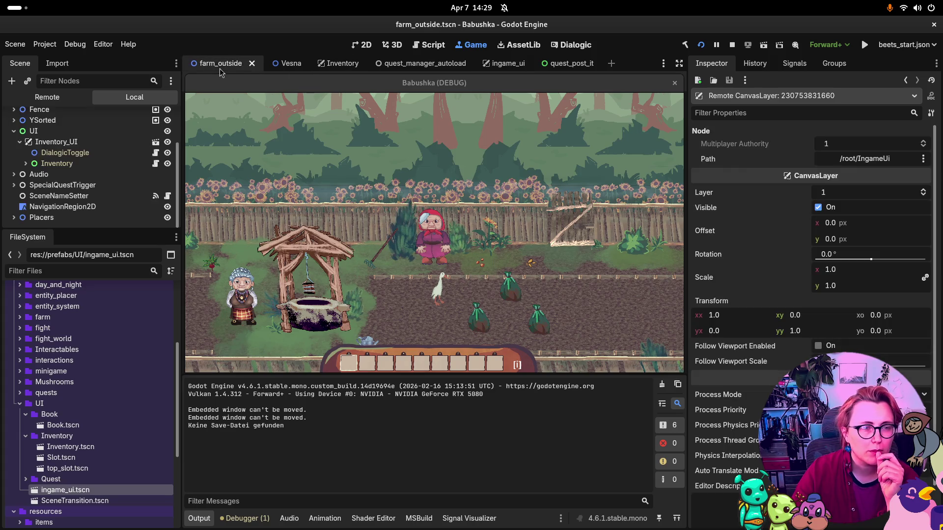
scroll(74, 167, up, 3)
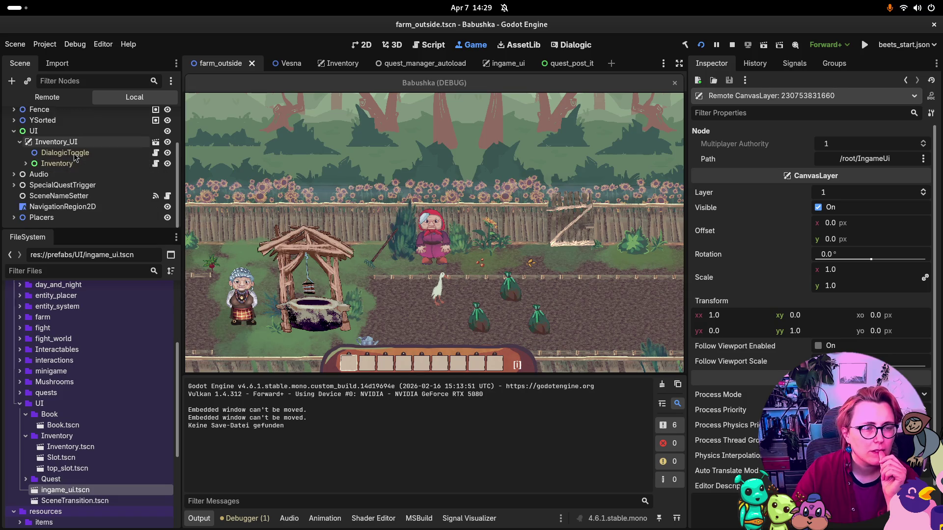
click(47, 97)
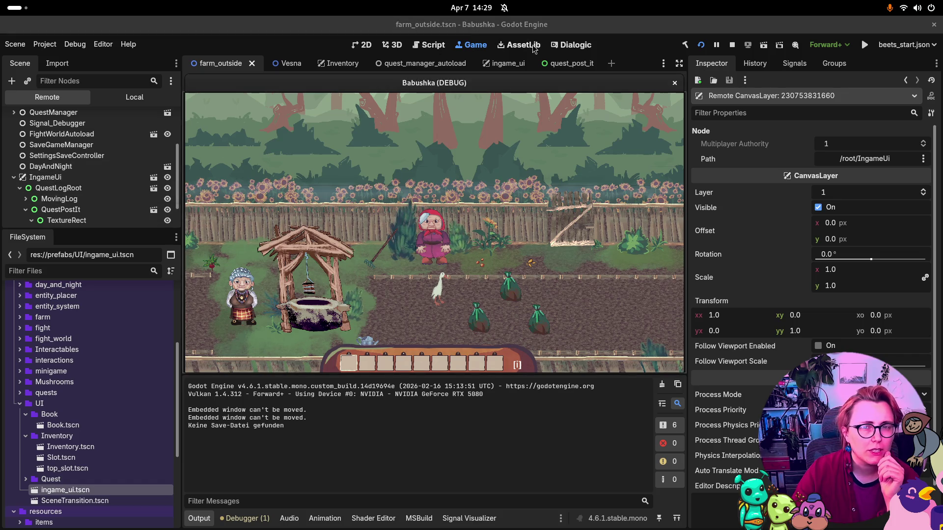
click(732, 44)
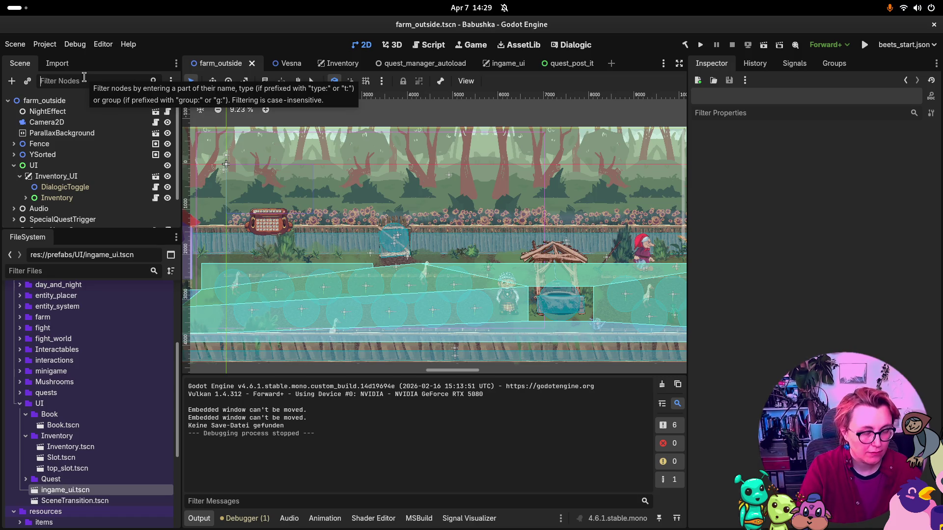
Step: Filter the tree for 'Quest' to expand SpecialQuestTrigger, then clear it and open quest_manager_autoload
text(Quest)
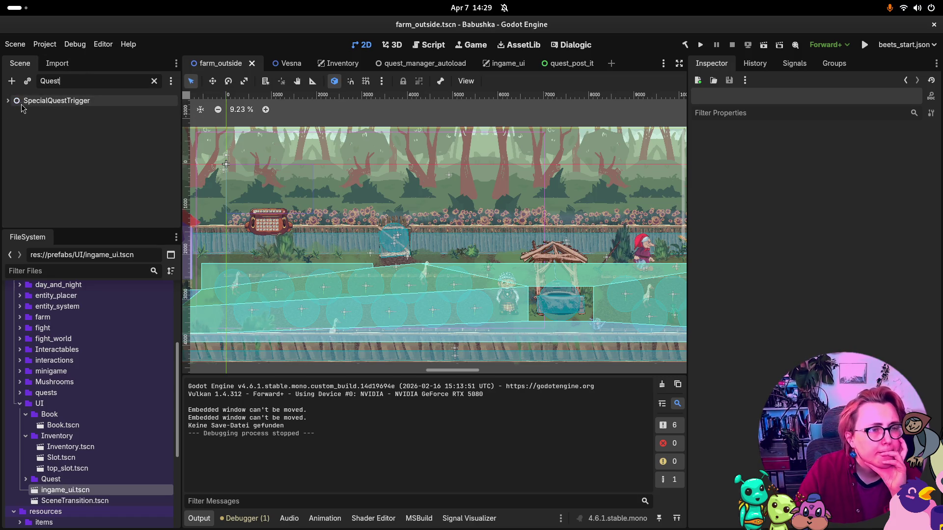
click(8, 101)
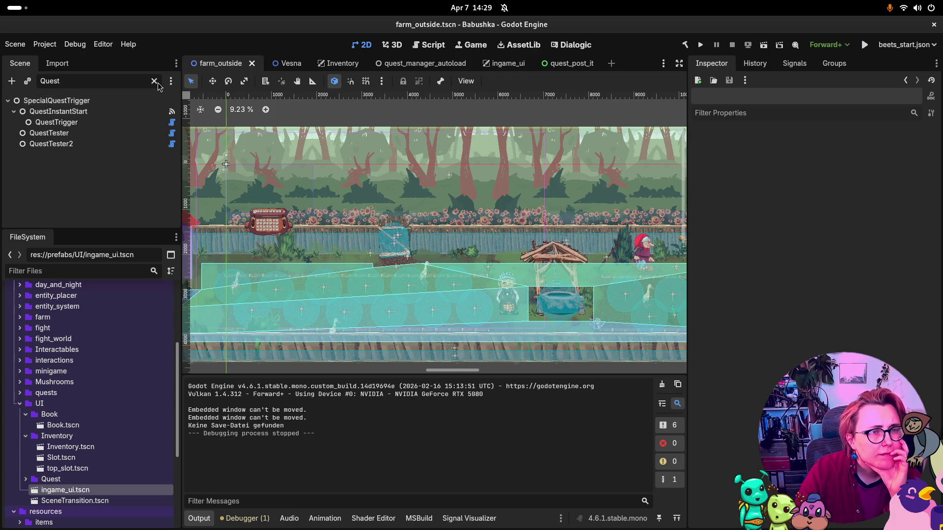
click(155, 82)
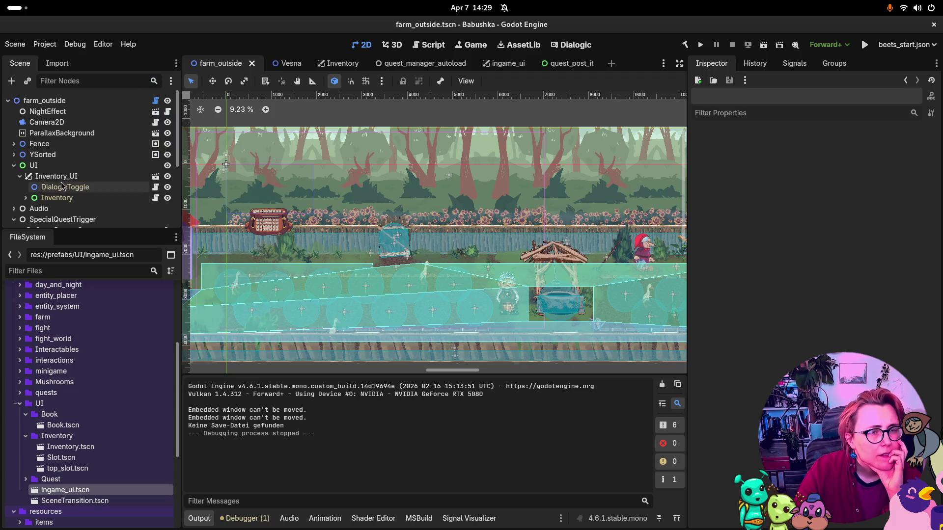
click(20, 176)
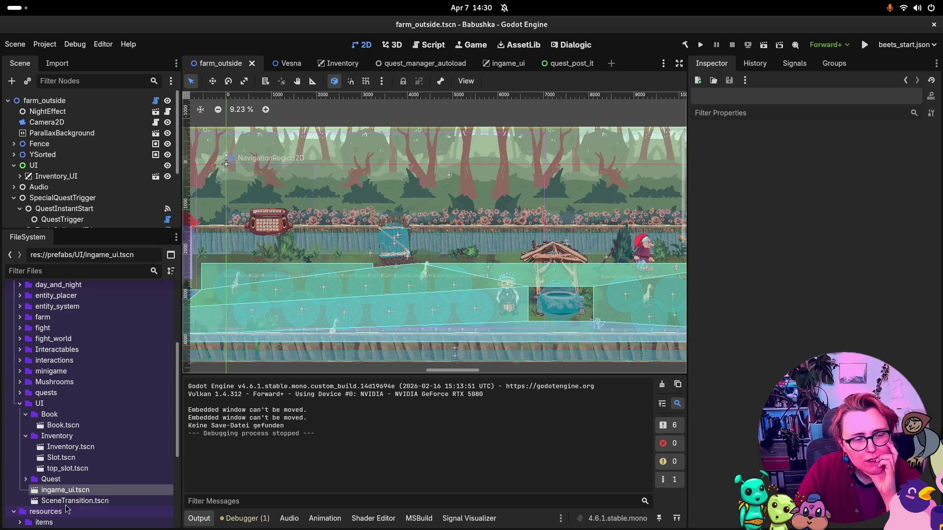
scroll(91, 480, down, 3)
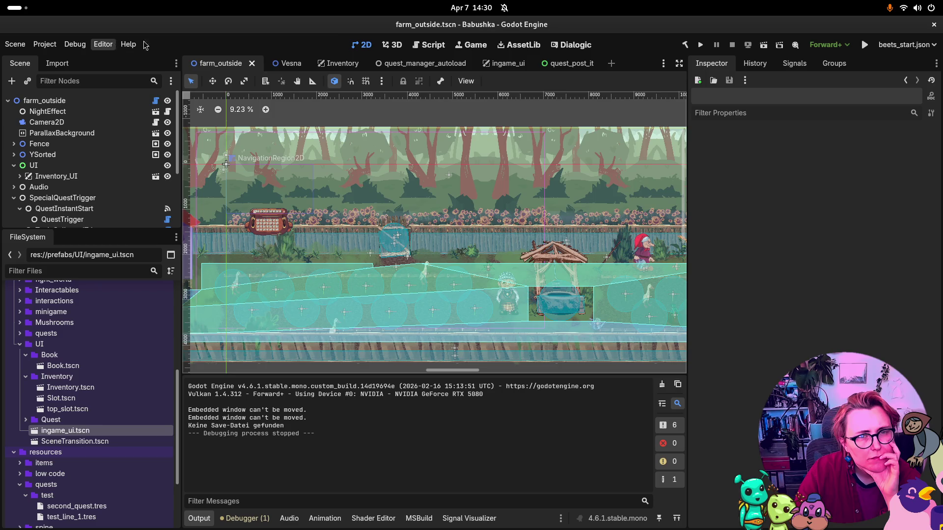
click(430, 63)
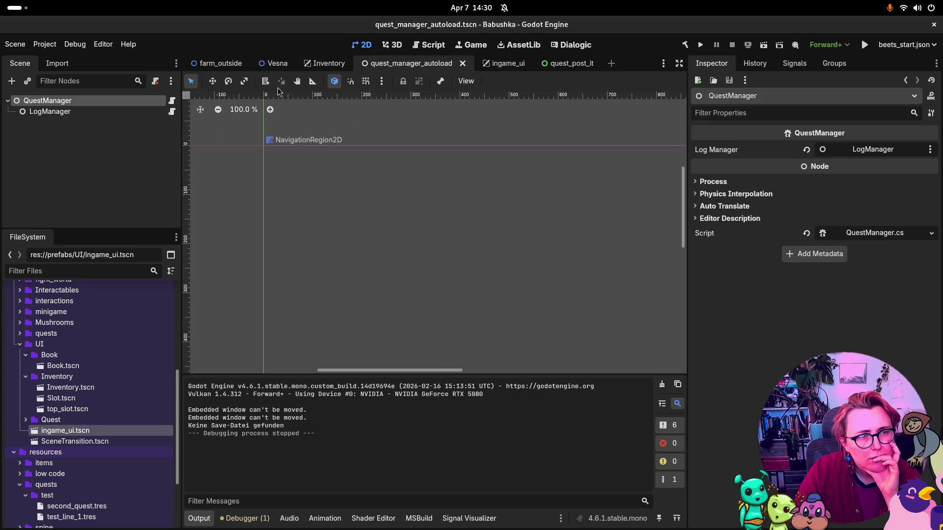
click(61, 115)
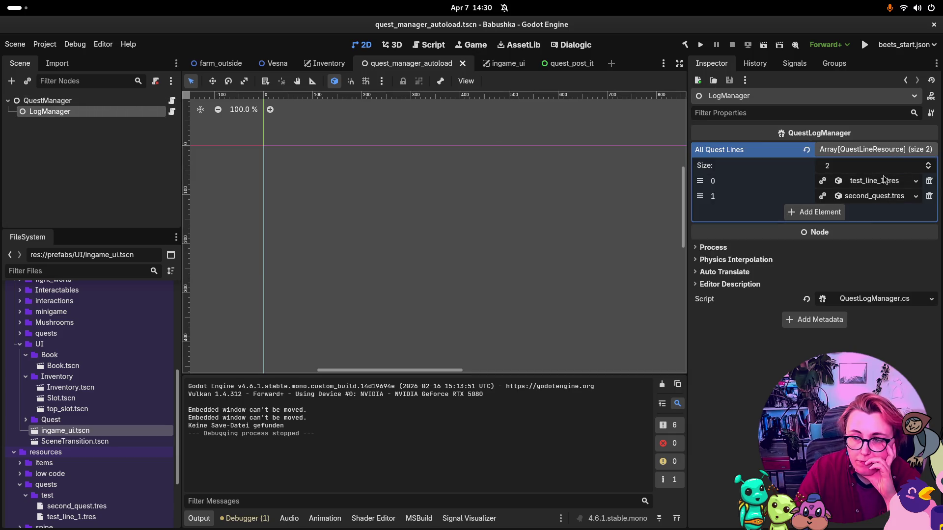
click(69, 101)
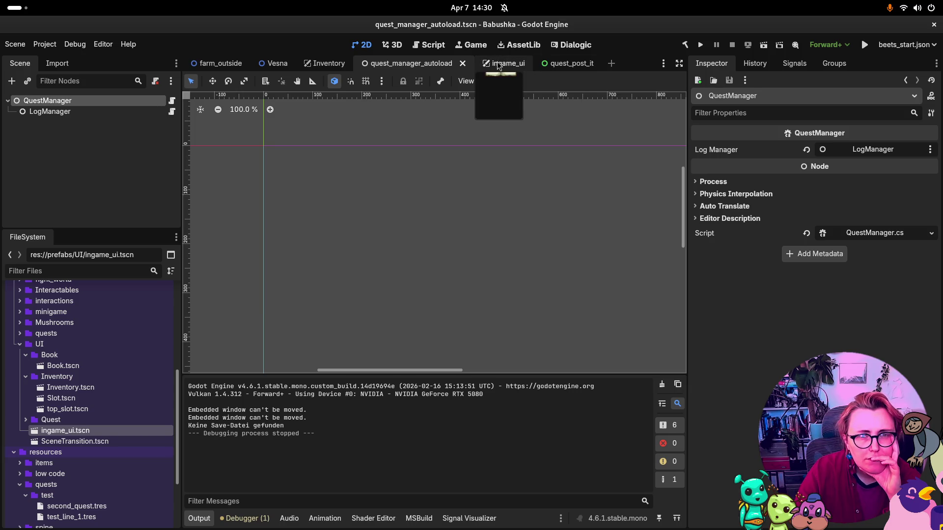
click(868, 234)
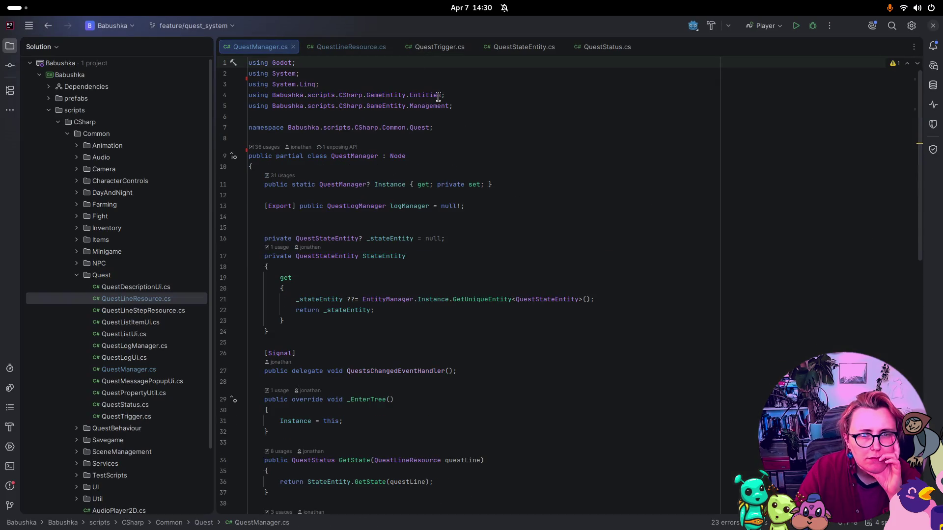
scroll(617, 181, down, 15)
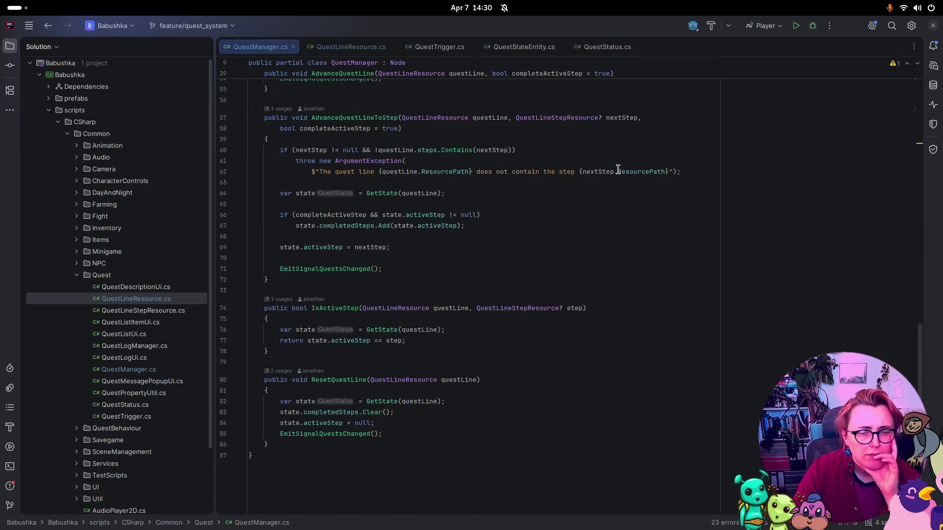
key(super)
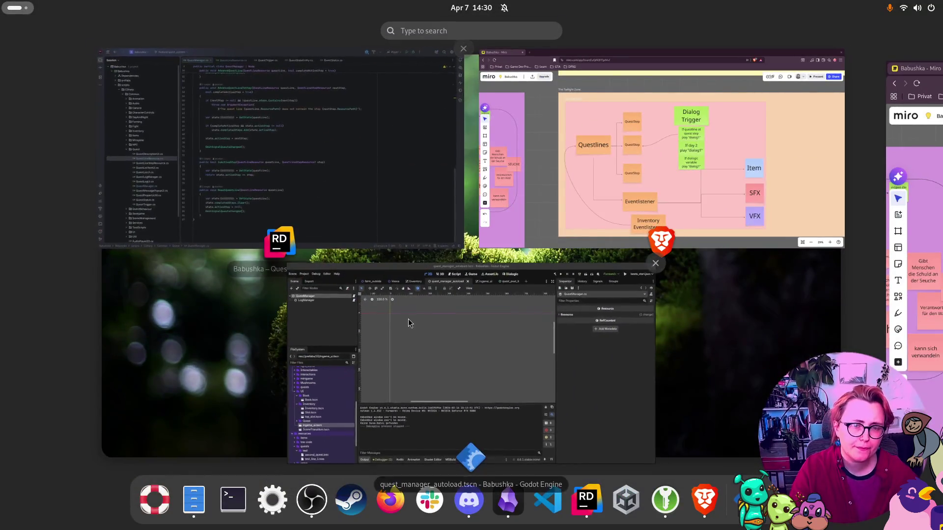
click(408, 318)
Step: Open ingame_ui.tscn from the IngameUi entry in Project Settings > Globals > Autoload
click(45, 44)
click(49, 60)
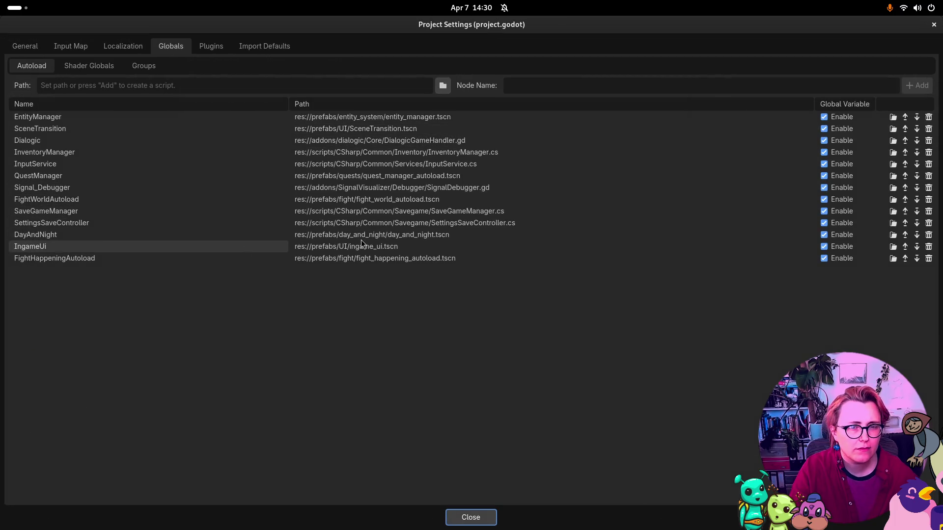
double_click(366, 253)
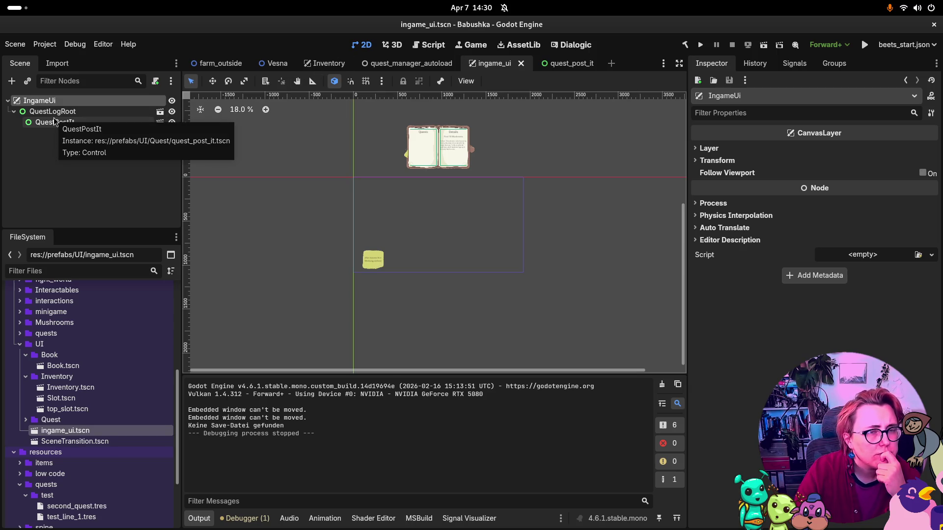
Step: Drag QuestPostIt onto IngameUi, then review IngameUi, QuestPostIt and QuestLogRoot in the Inspector
mouse_move(54, 122)
mouse_down()
mouse_move(58, 108)
mouse_move(117, 118)
mouse_up()
click(76, 102)
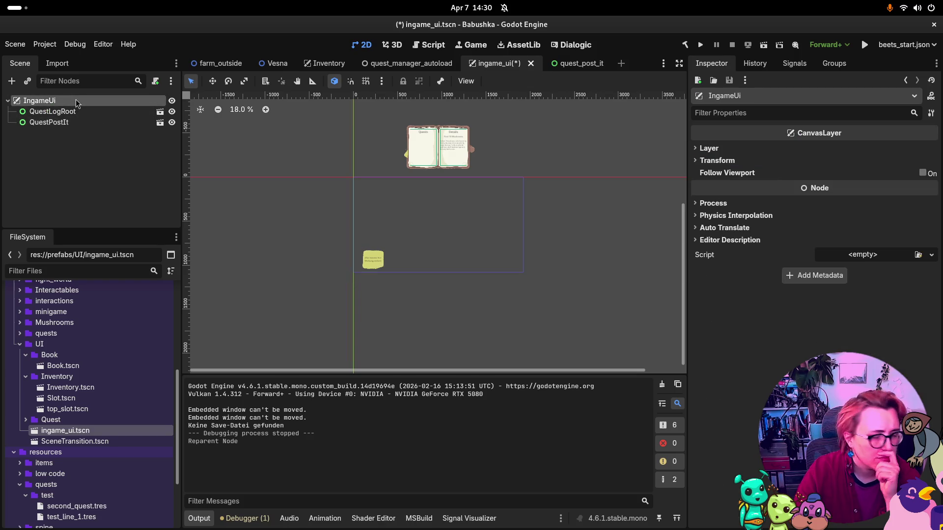
click(52, 123)
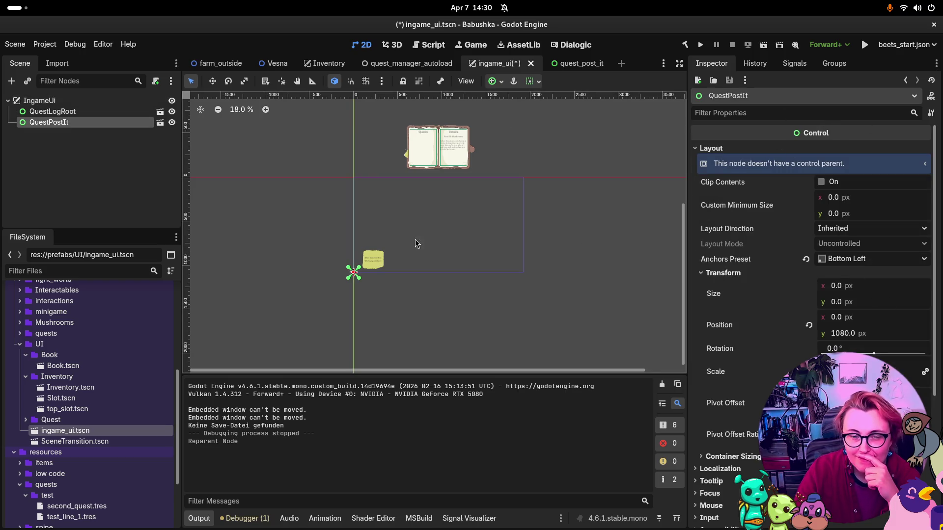
scroll(373, 261, down, 2)
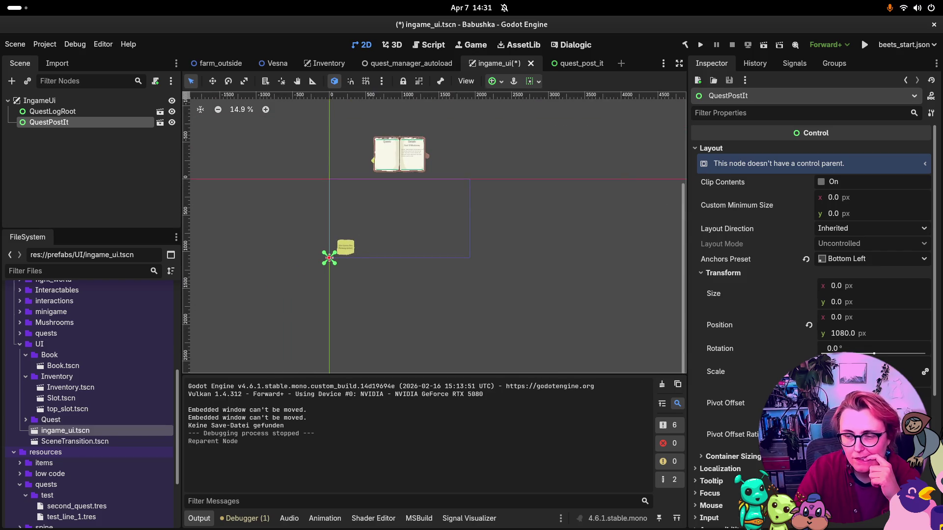
click(57, 113)
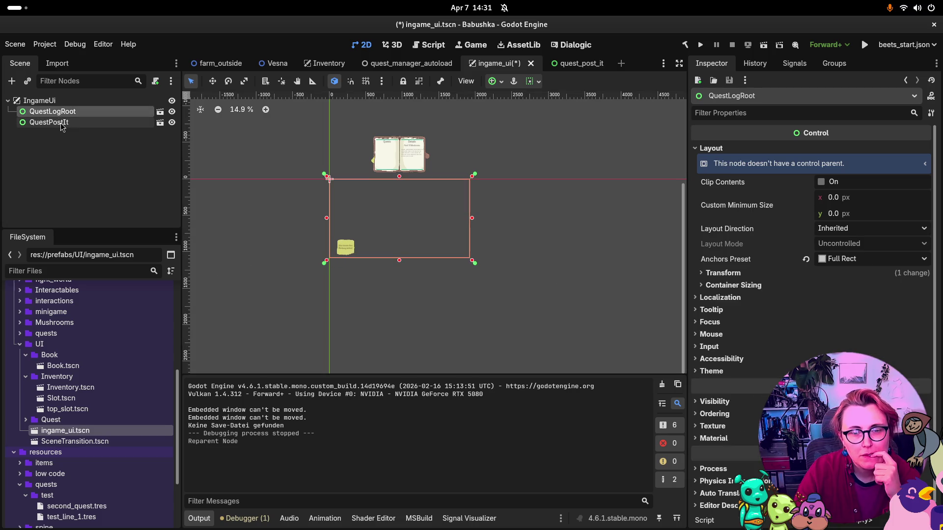
click(62, 124)
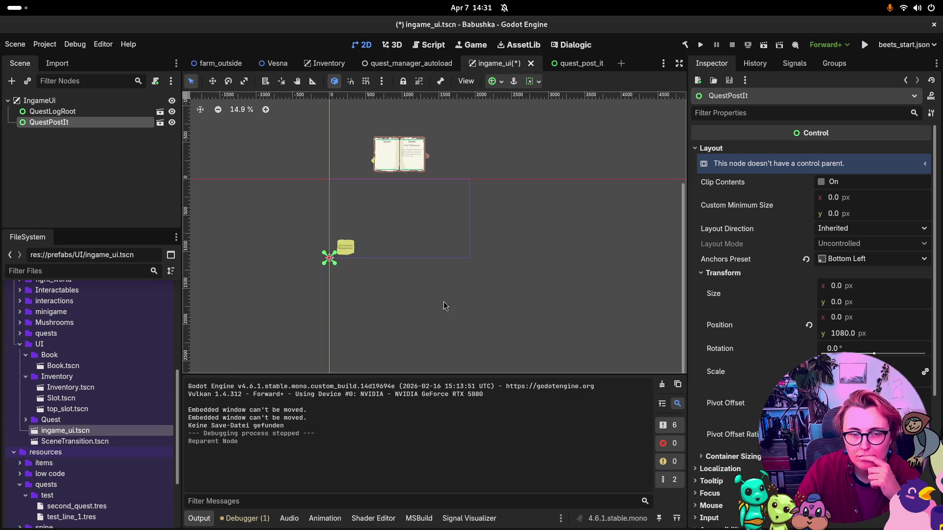
Step: Try QuestPostIt's position y at 500, then set it back to 0
click(844, 333)
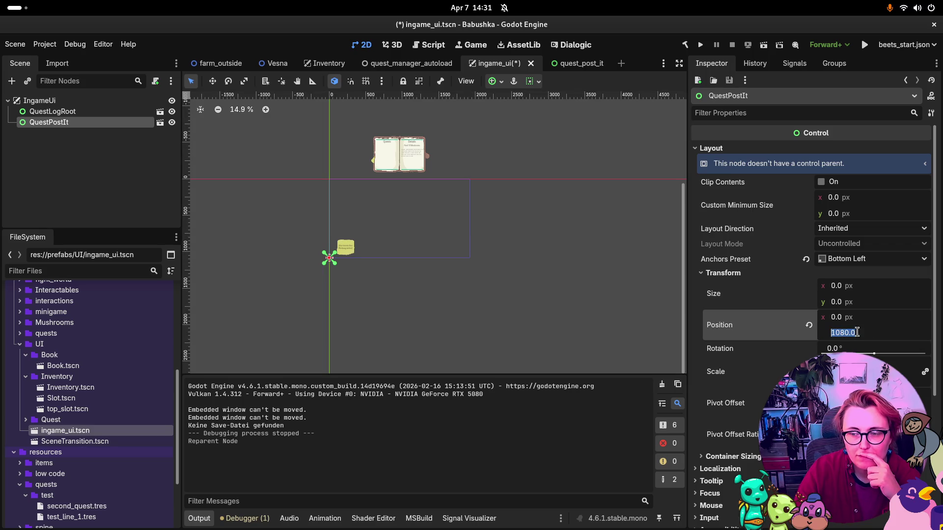
text(500)
key(Return)
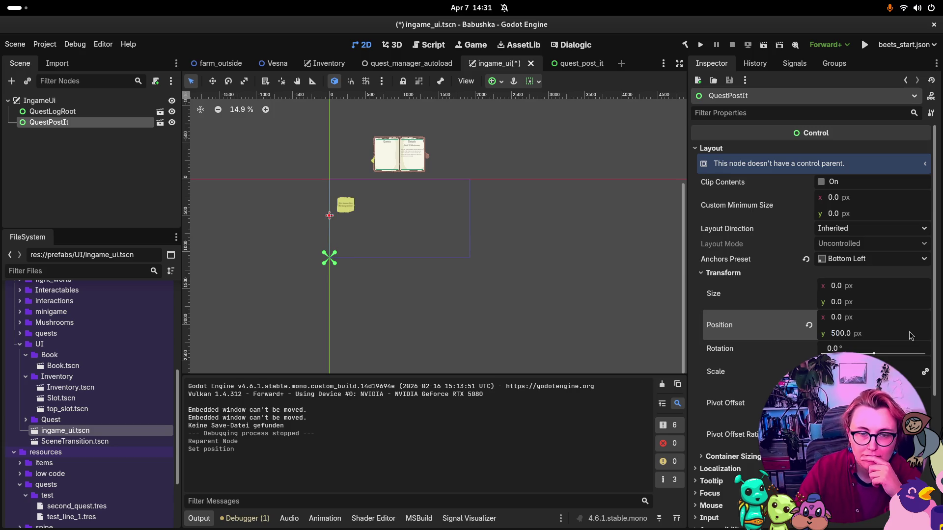
click(849, 335)
text(1)
key(BackSpace)
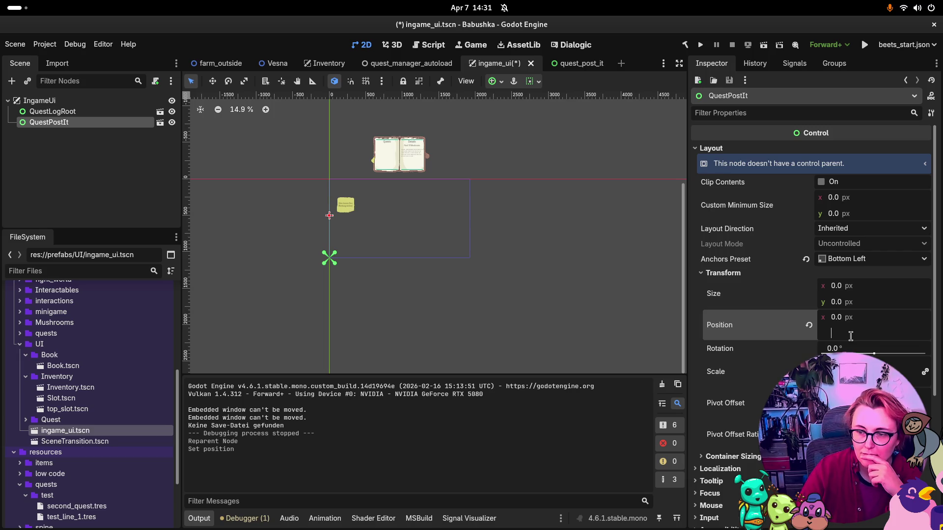
text(0)
key(Return)
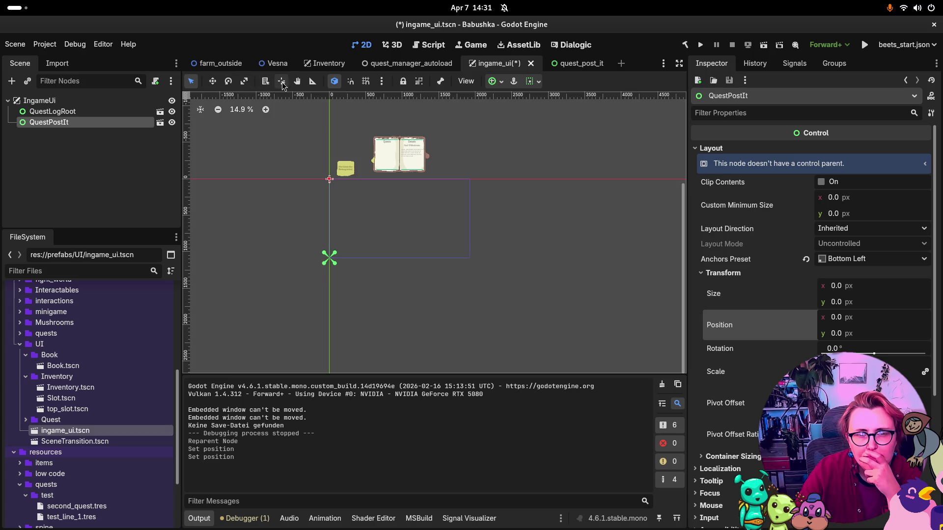
Step: Place QuestPostIt's pivot at its bottom-left corner and review IngameUi's transform and layer settings
click(287, 83)
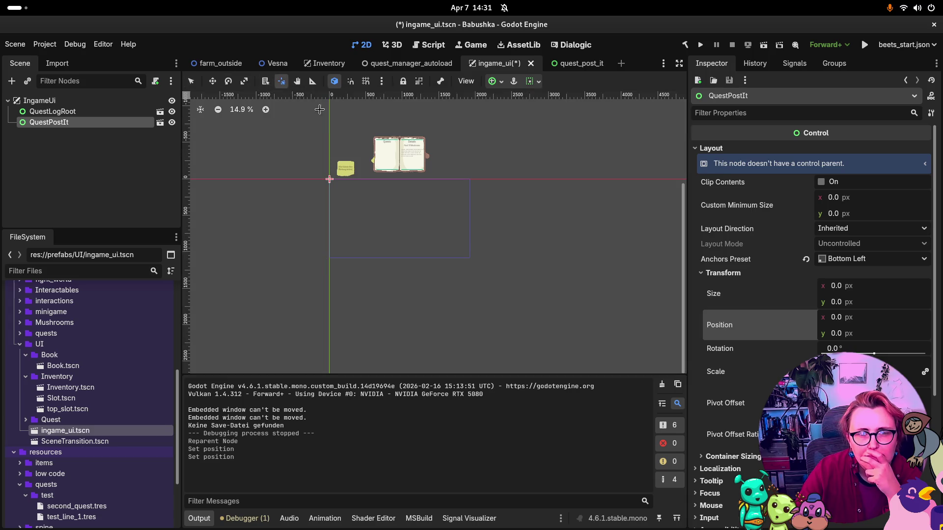
click(330, 258)
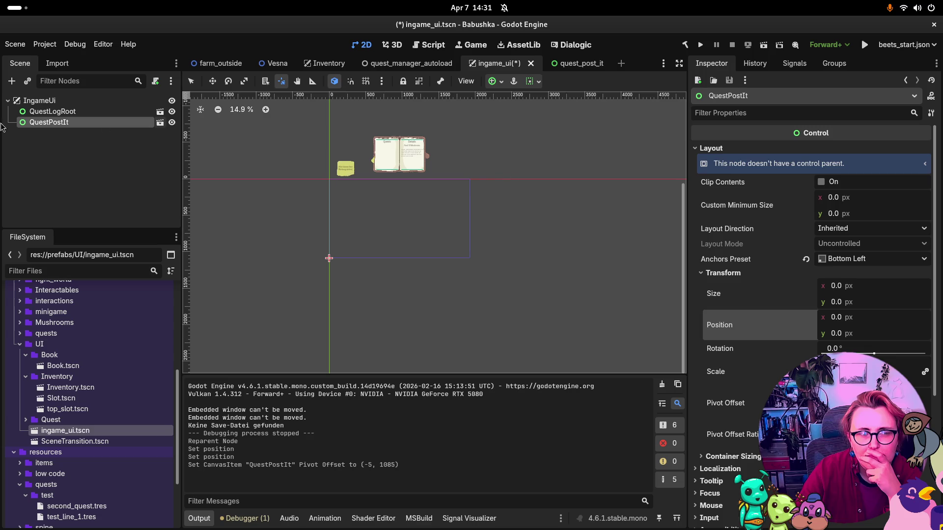
click(29, 101)
click(720, 161)
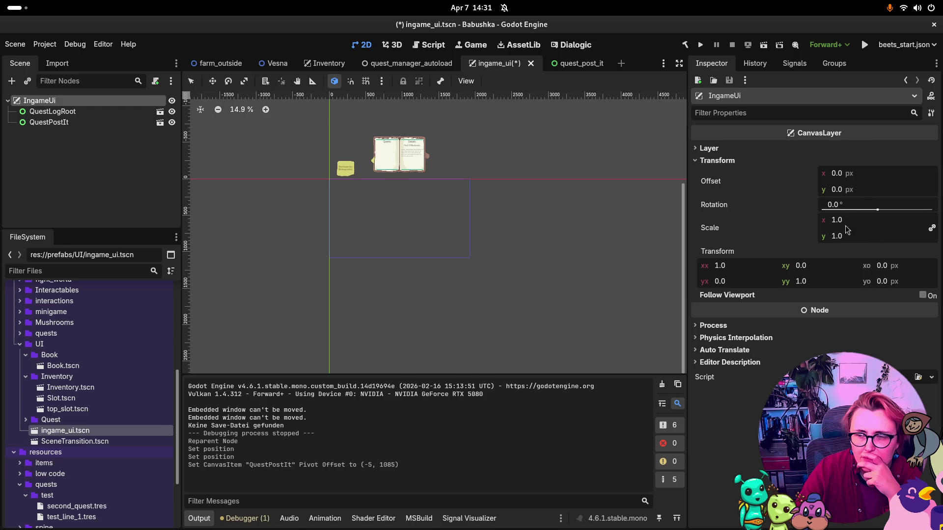
click(709, 148)
click(718, 151)
click(719, 151)
click(720, 151)
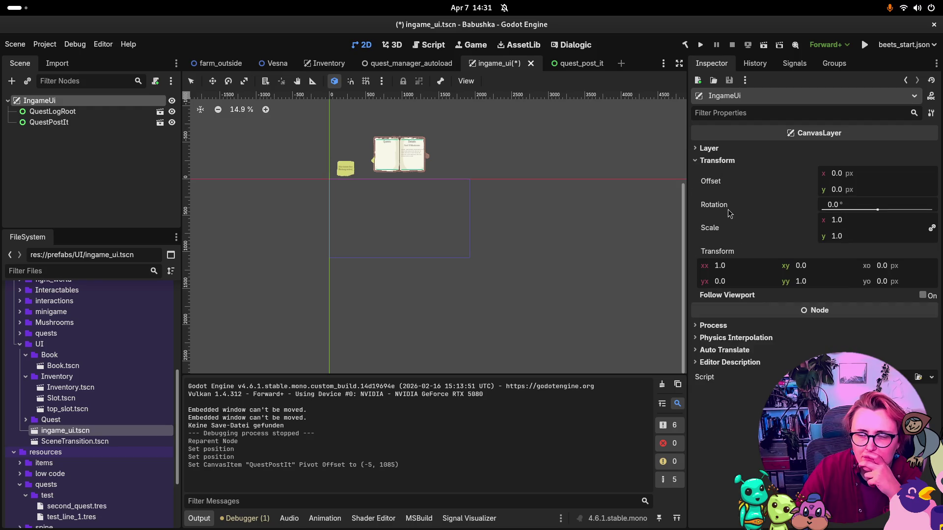
click(57, 124)
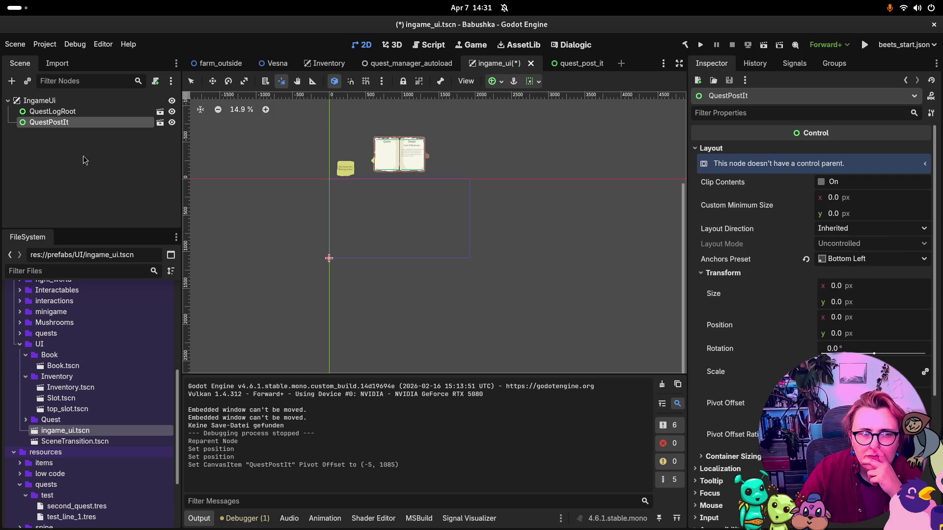
Step: Try QuestPostIt position y values of -1000 and 1000, then undo both changes
click(842, 335)
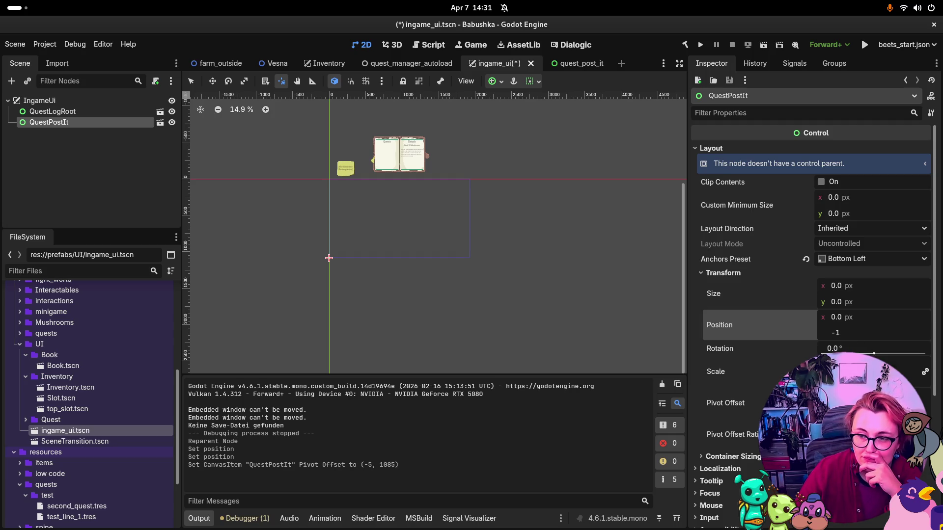
text(00)
key(Return)
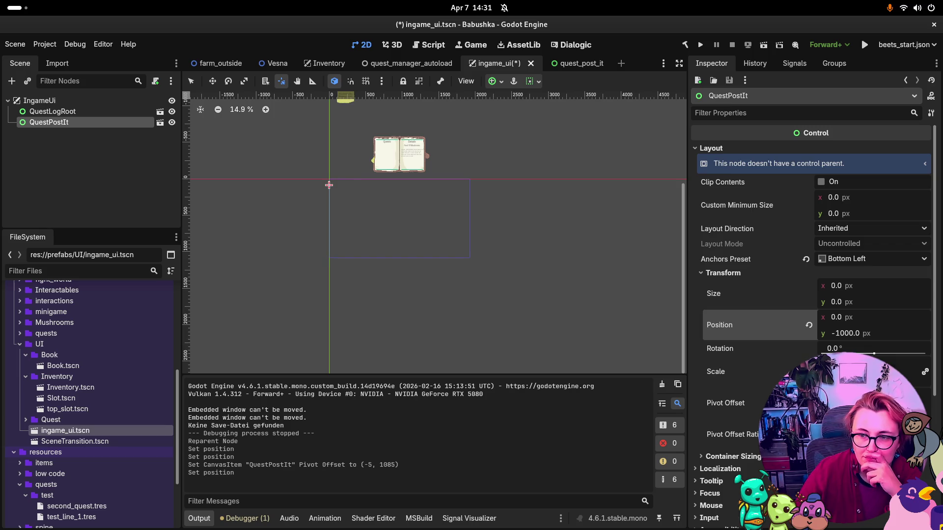
click(849, 333)
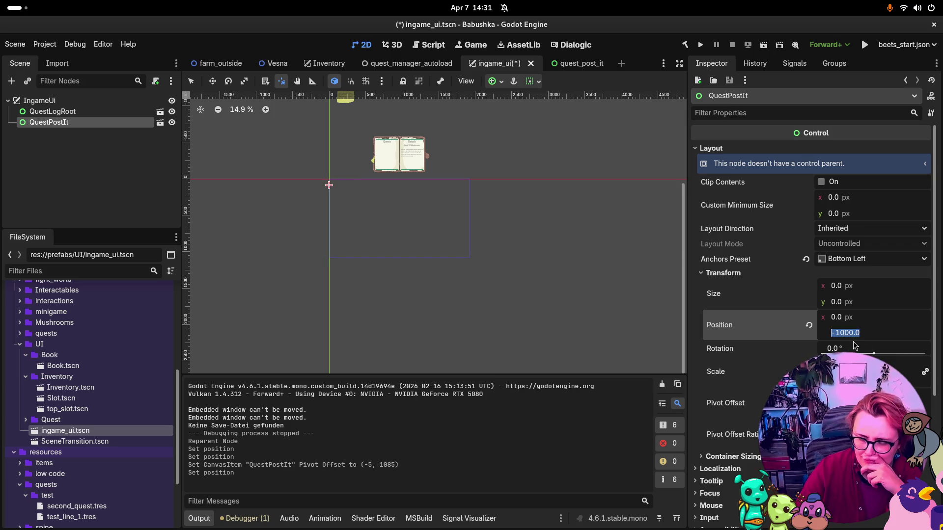
text(1000)
key(Return)
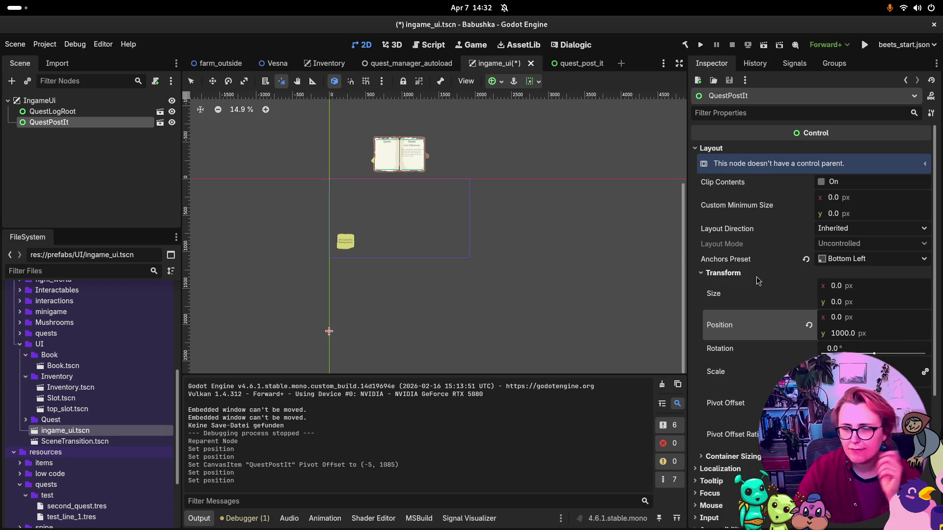
key(ctrl+z)
key(ctrl+z)
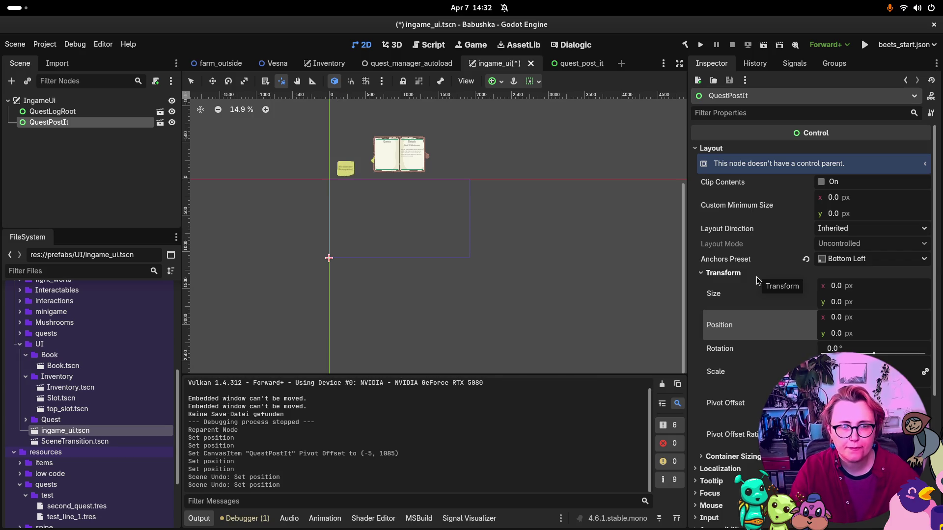
key(ctrl+z)
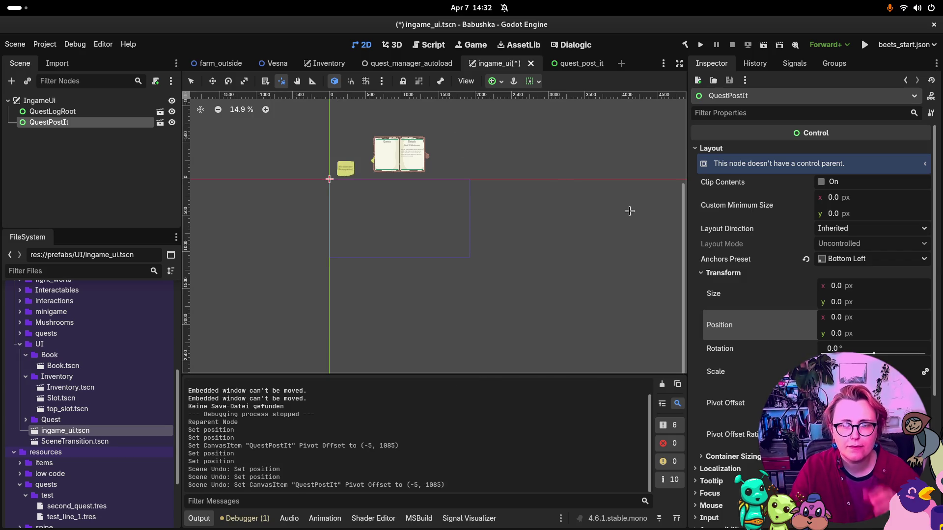
Step: Set QuestPostIt's position y to 1000, then 1080, and deselect the node
click(835, 334)
text(1000)
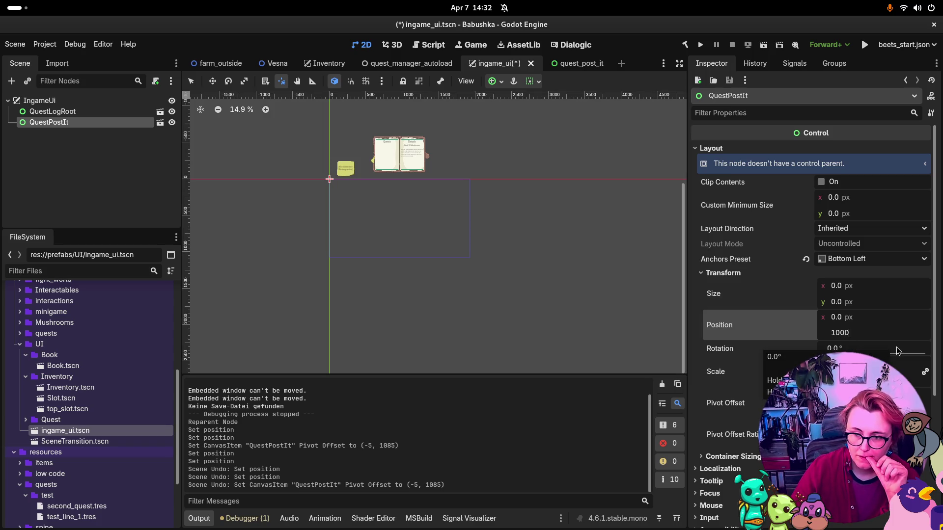
key(Return)
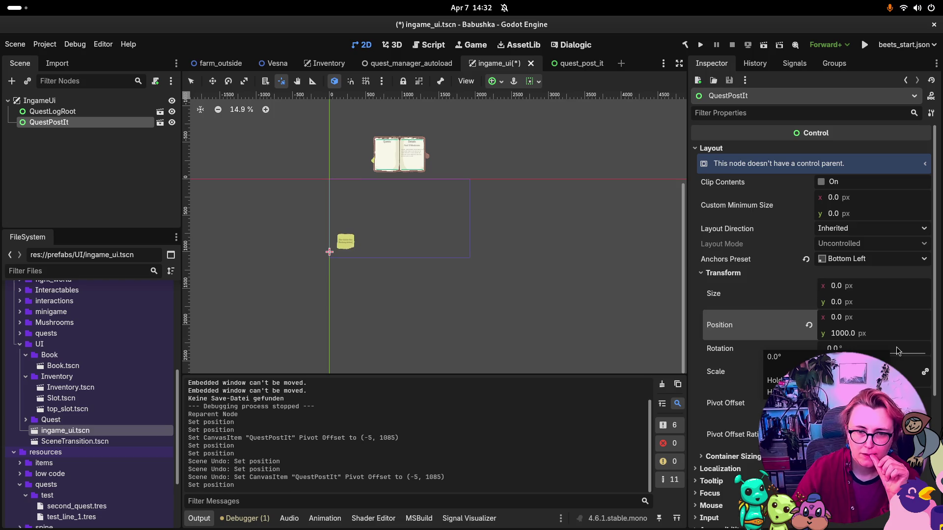
click(853, 334)
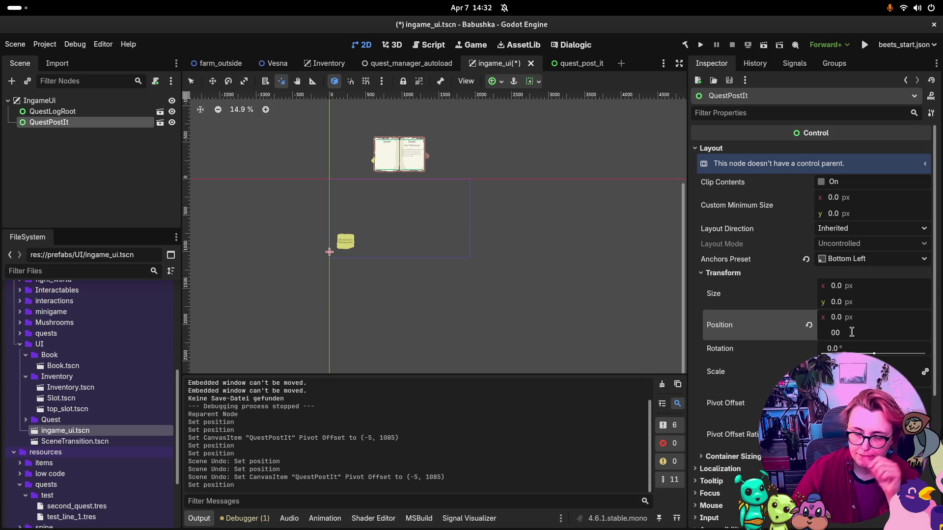
text(1080)
key(Return)
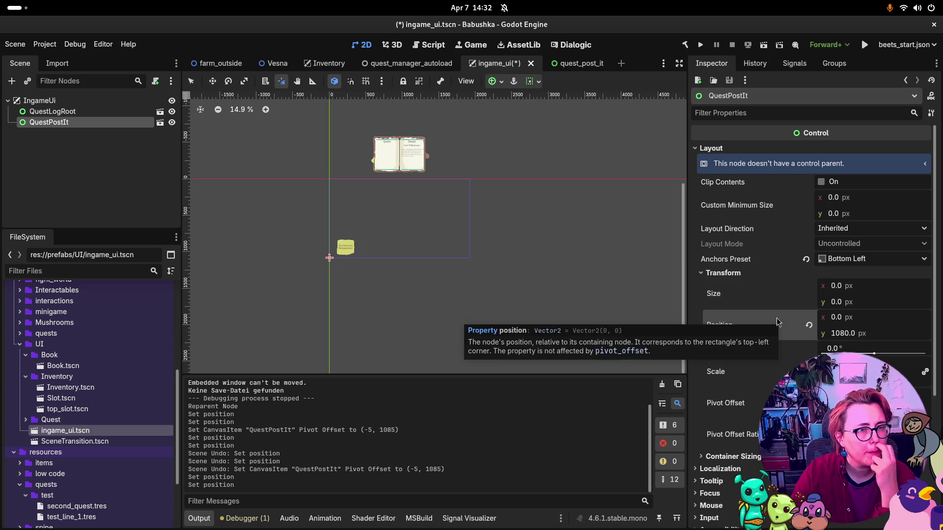
click(112, 174)
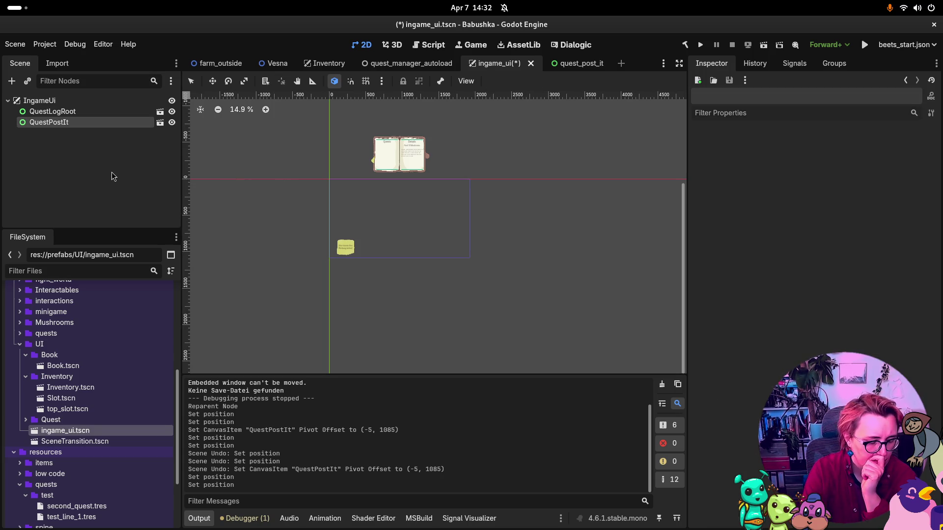
Step: Save ingame_ui.tscn, then undo an accidental rename of QuestLogRoot
key(ctrl+s)
click(51, 123)
click(57, 120)
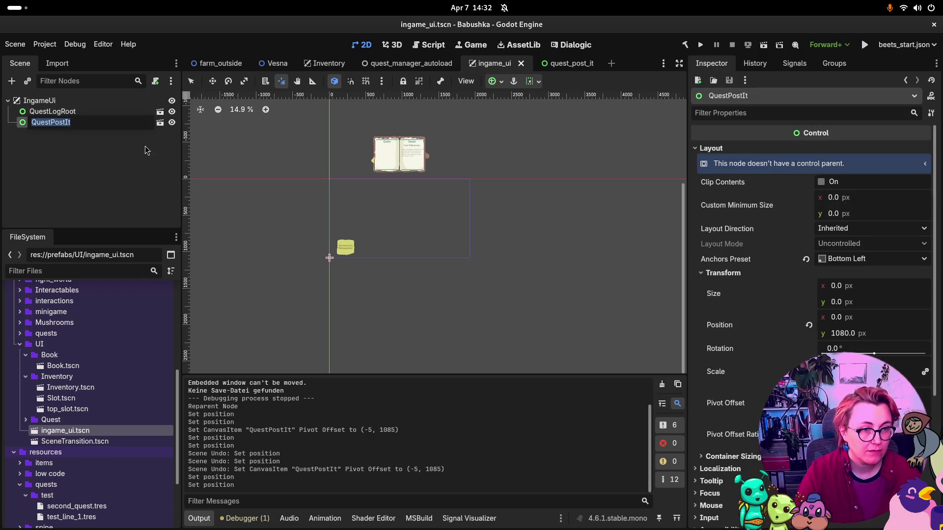
click(69, 111)
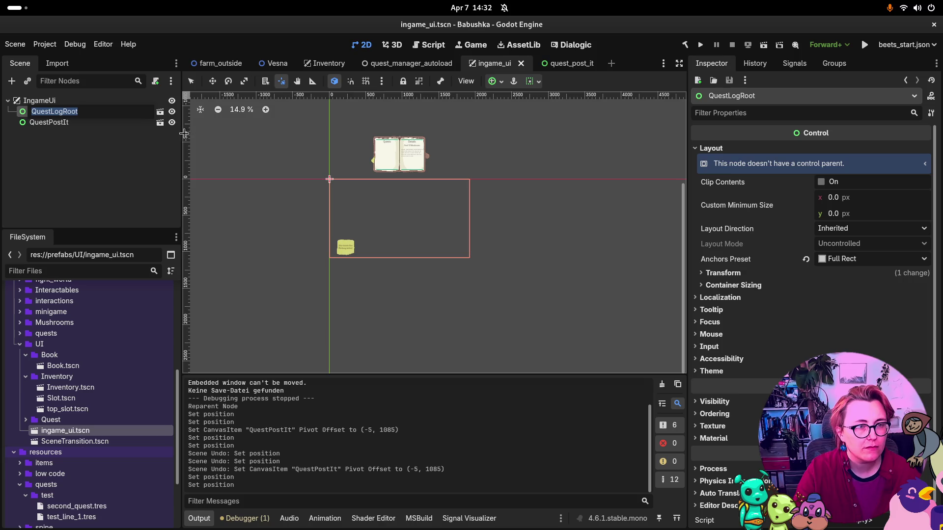
text(s)
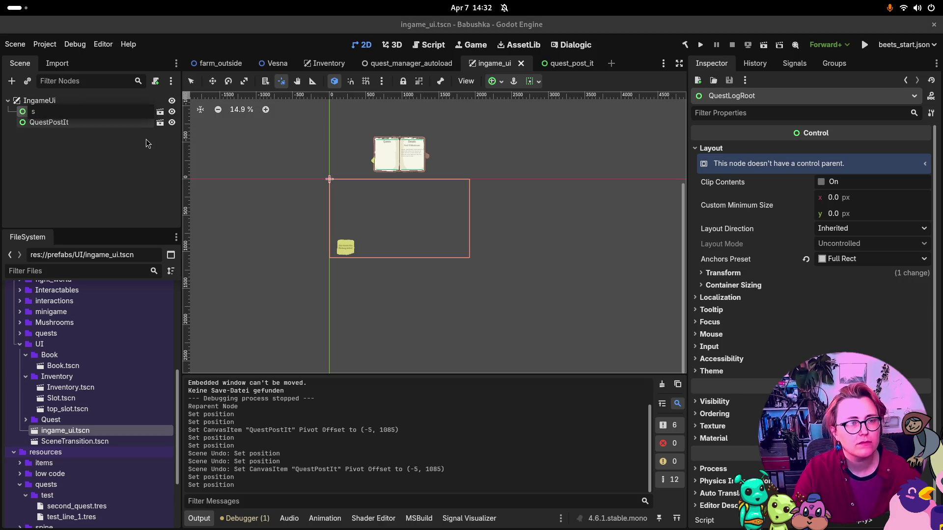
click(377, 105)
key(ctrl+z)
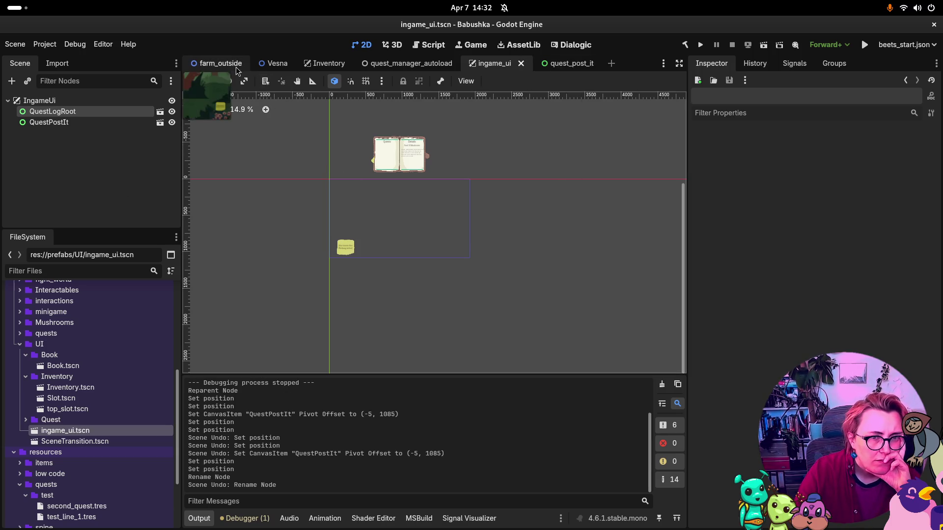
Step: Switch to farm_outside and briefly filter its nodes for 'moving' before clearing the filter
click(216, 63)
click(69, 80)
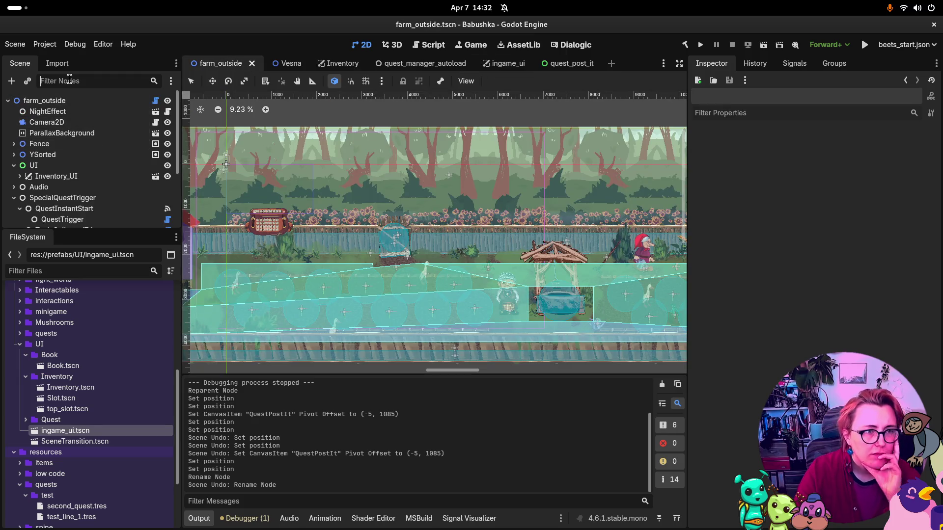
text(moving)
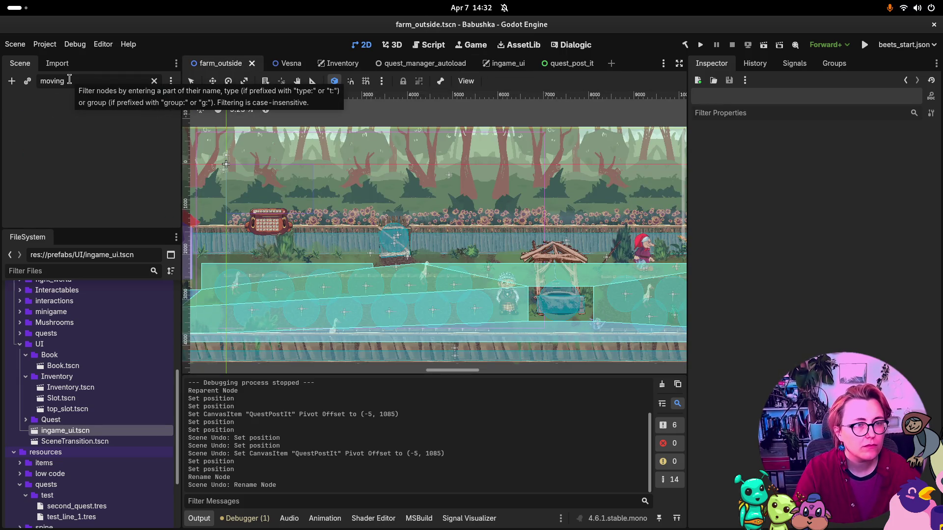
key(BackSpace)
key(BackSpace)
key(BackSpace)
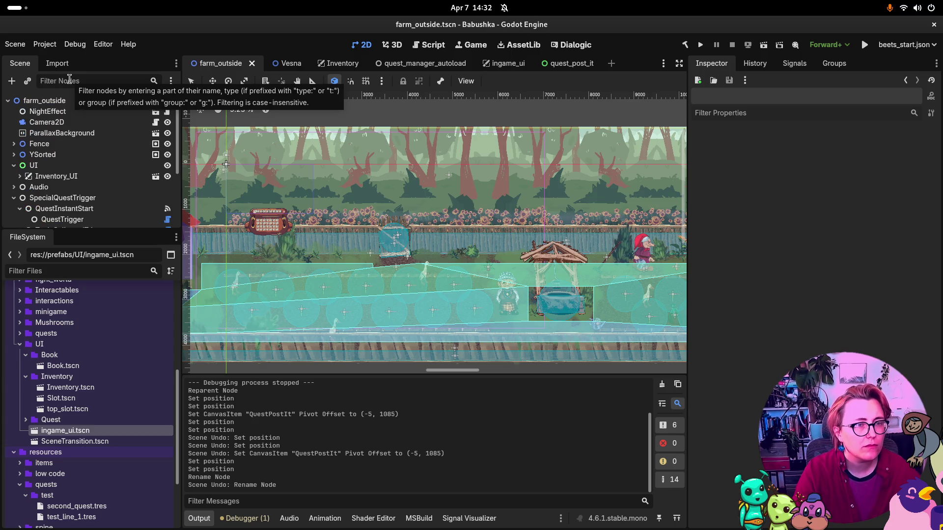
click(339, 63)
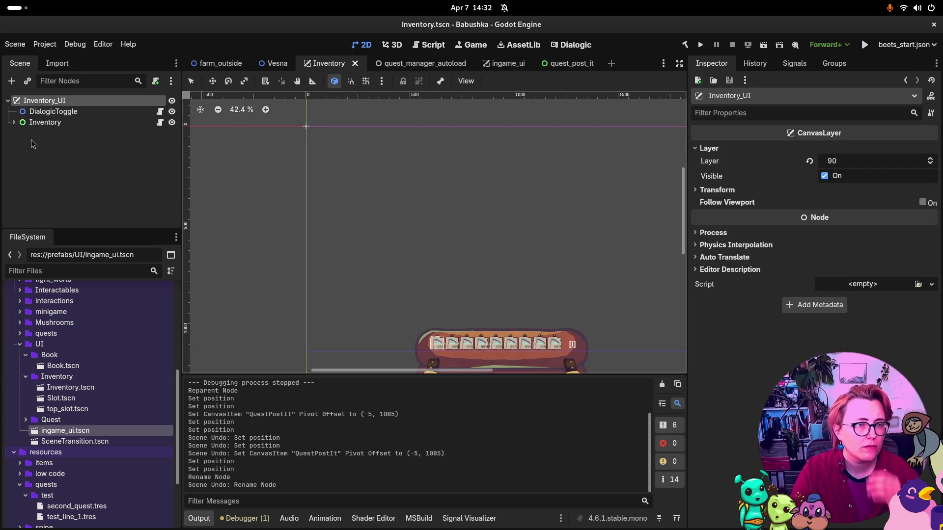
click(14, 123)
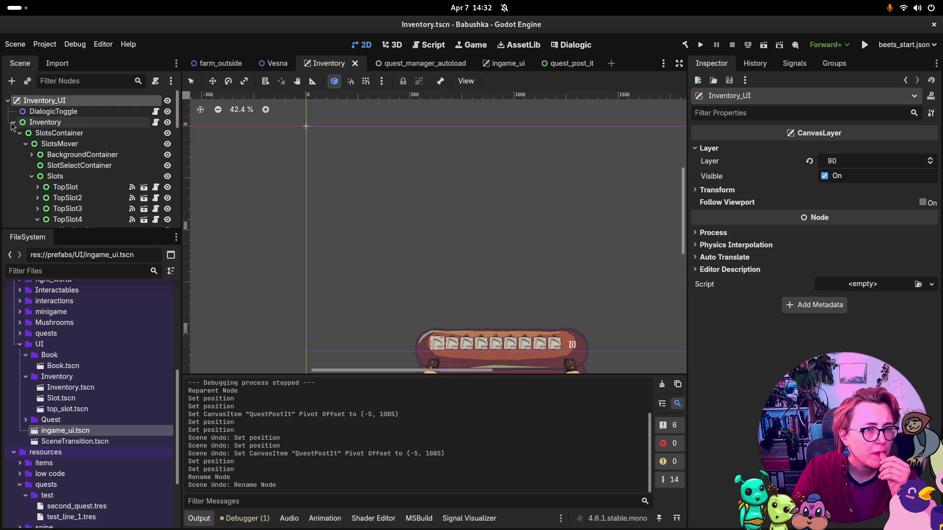
click(25, 145)
click(28, 145)
click(25, 144)
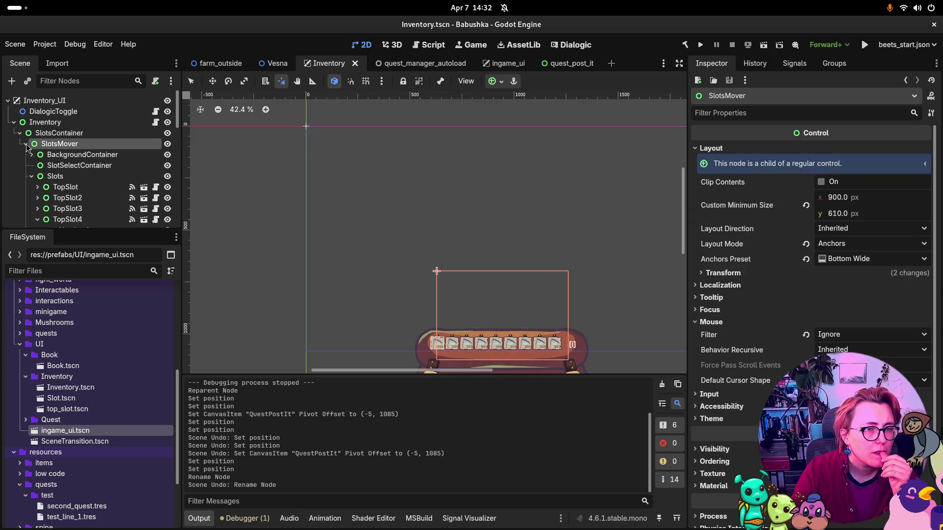
click(31, 176)
click(25, 144)
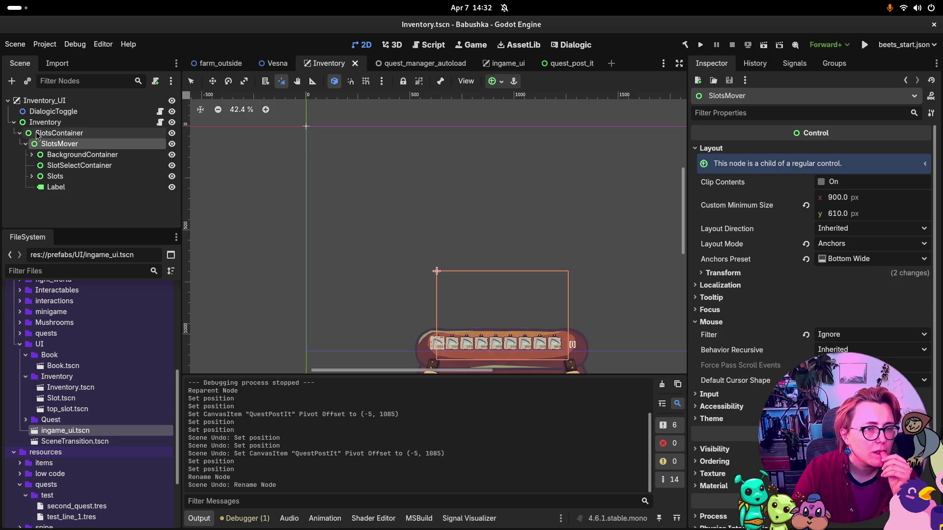
click(19, 133)
click(13, 122)
click(31, 101)
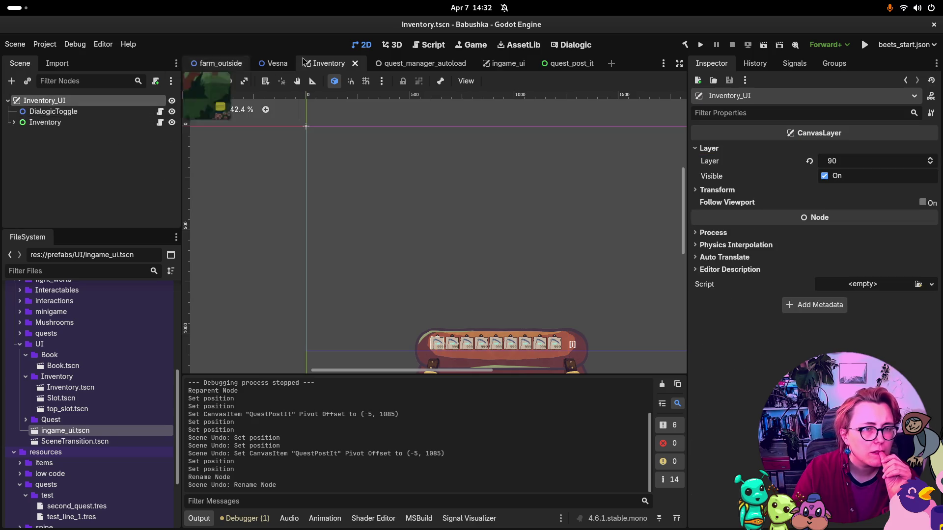
click(220, 64)
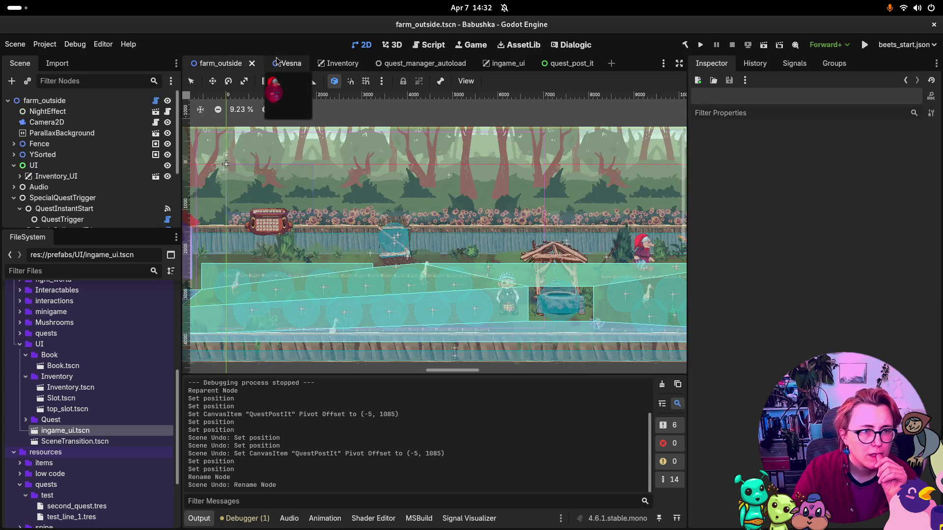
click(701, 45)
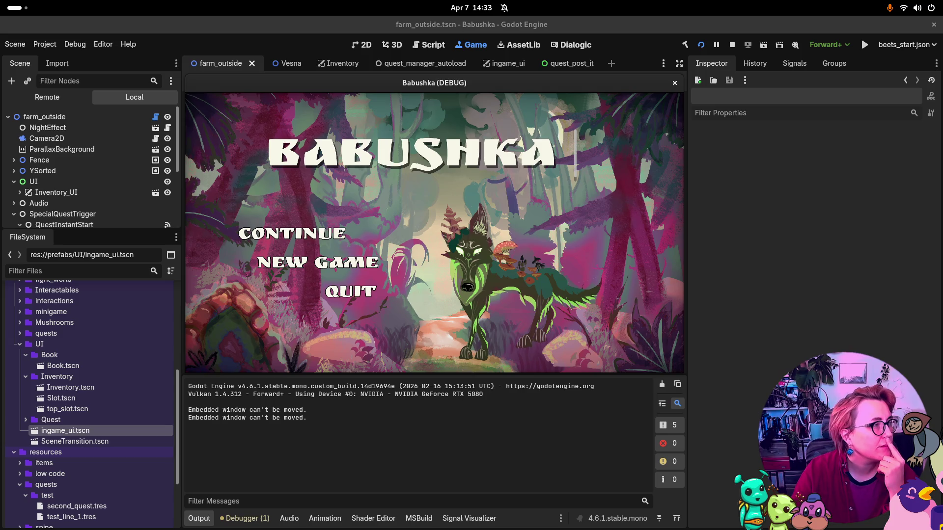
Step: Start a New Game from the running game's title menu
click(339, 263)
click(56, 95)
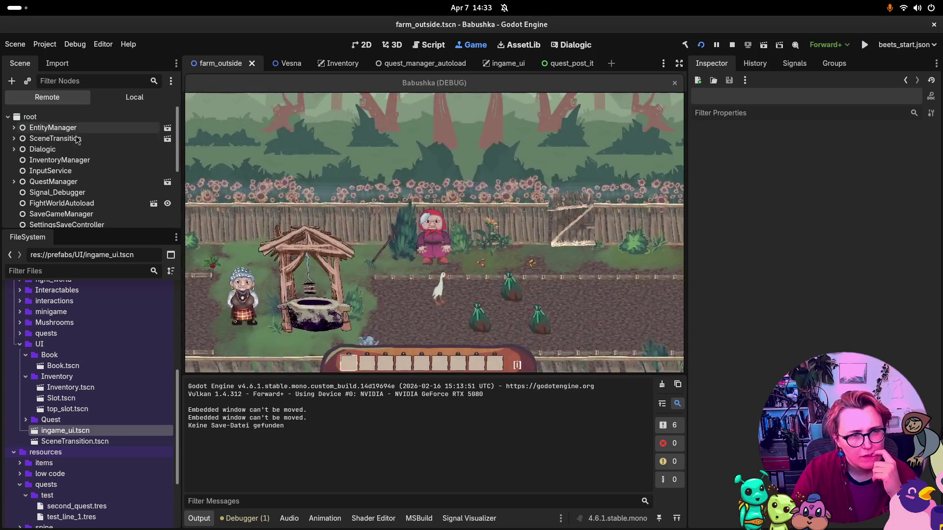
scroll(58, 161, down, 3)
scroll(58, 161, down, 3)
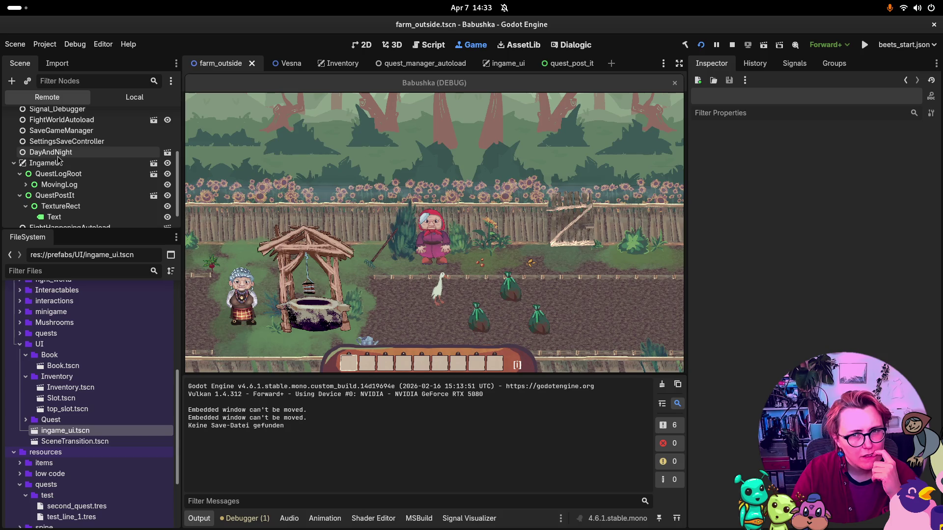
scroll(63, 170, up, 3)
scroll(67, 181, up, 4)
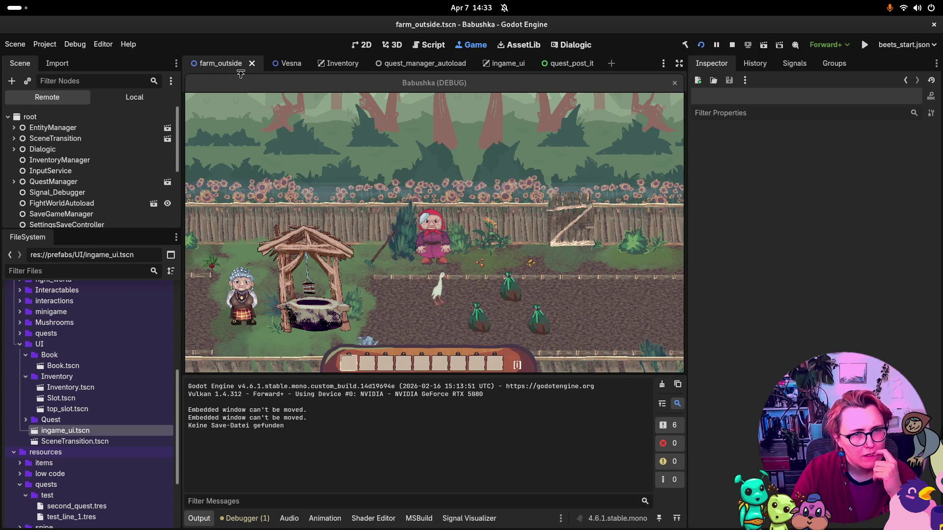
Step: Switch the Scene dock to Remote, expand farm_outside, and select the live IngameUi node
click(131, 98)
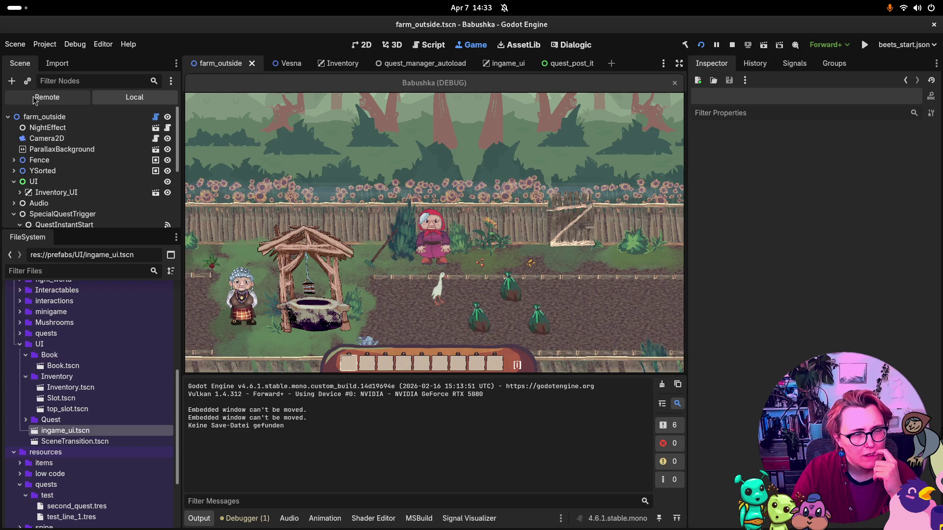
click(49, 97)
scroll(81, 157, down, 3)
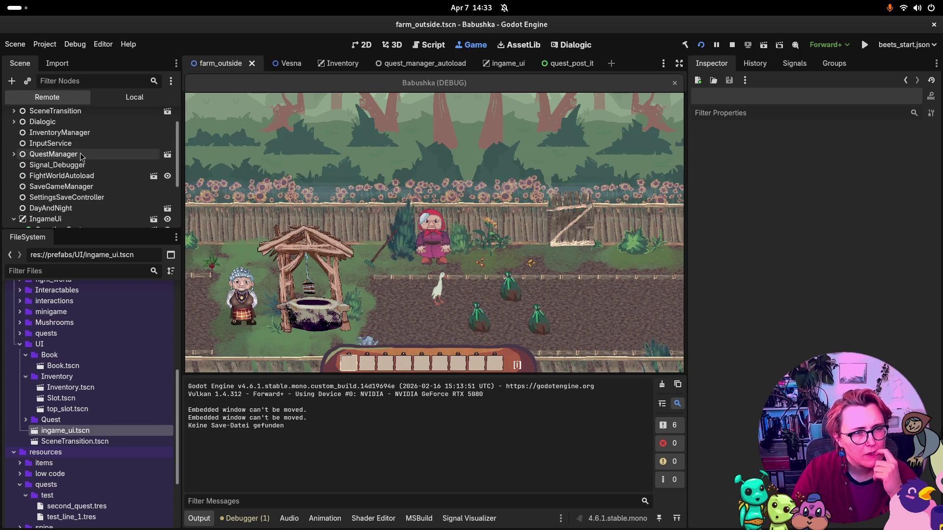
scroll(49, 186, down, 3)
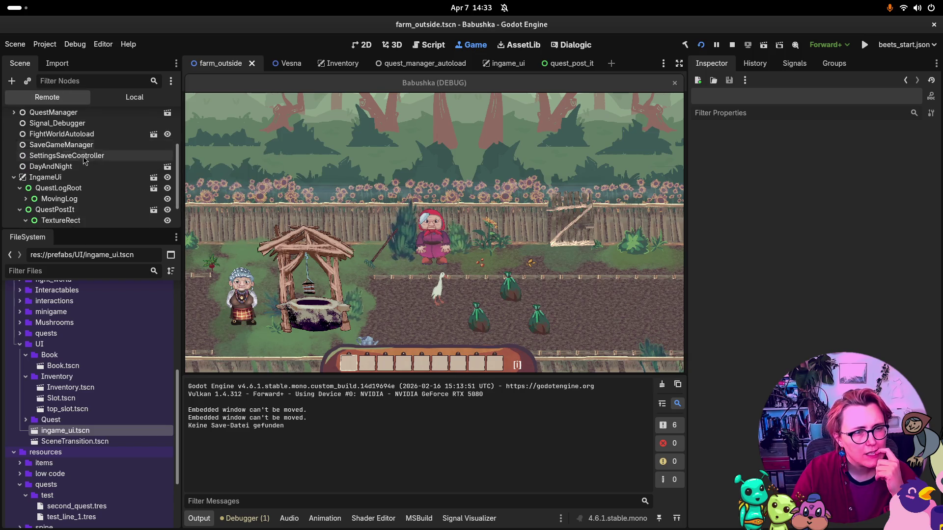
click(14, 218)
scroll(97, 169, down, 6)
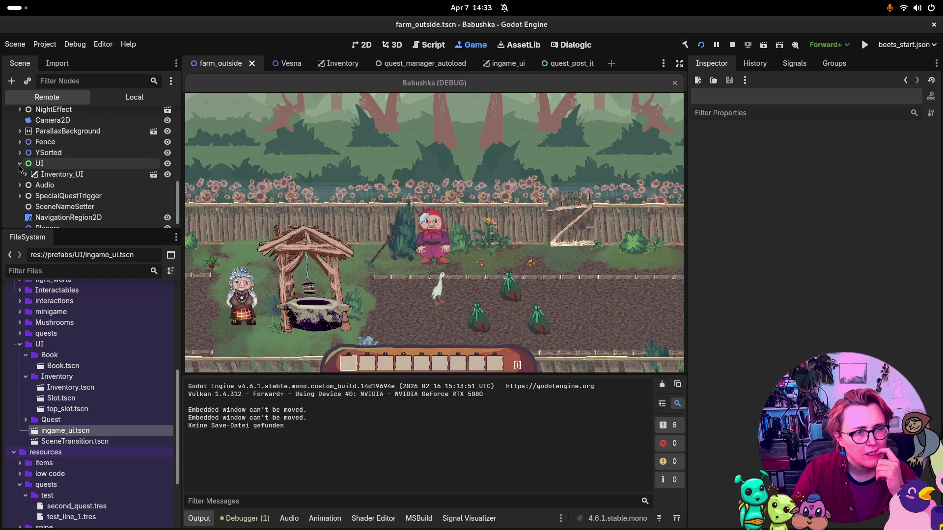
scroll(132, 146, up, 3)
scroll(122, 142, up, 5)
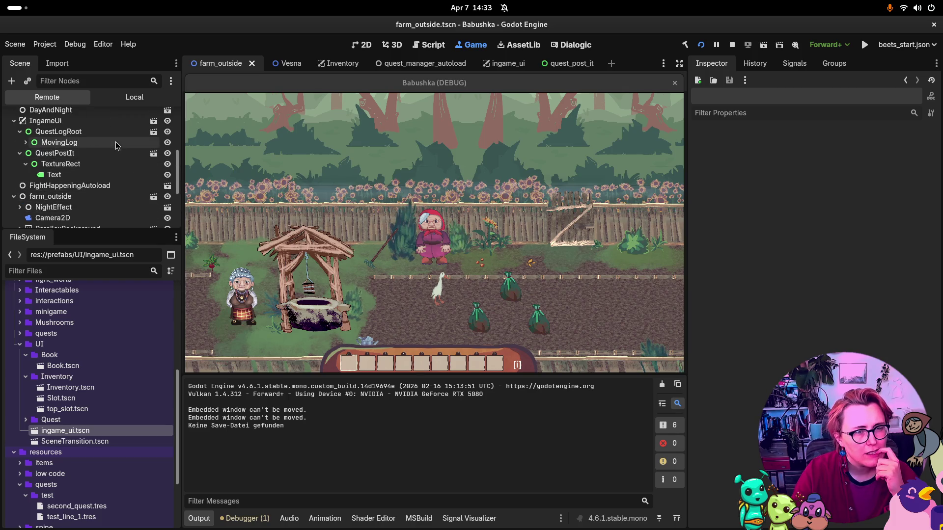
click(64, 163)
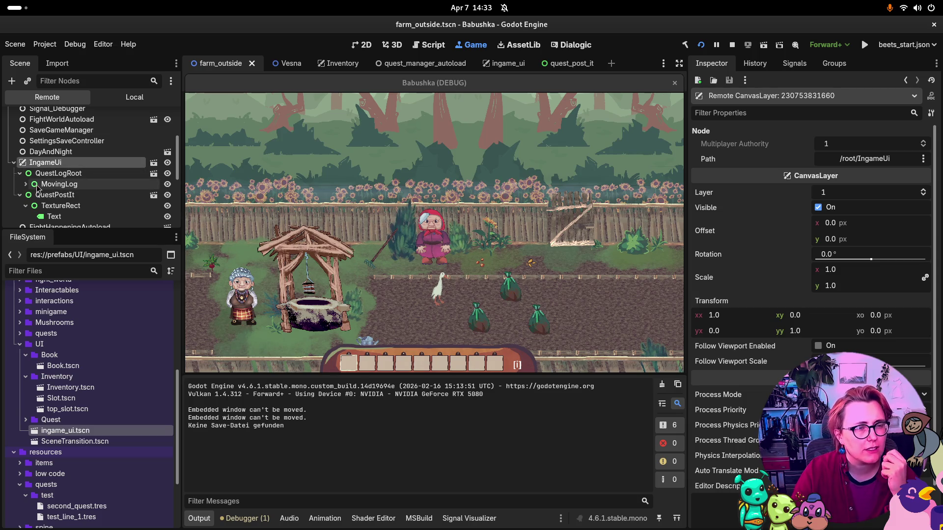
Step: Collapse QuestLogRoot, inspect the live QuestPostIt node, and return to the running game view
click(19, 174)
click(74, 184)
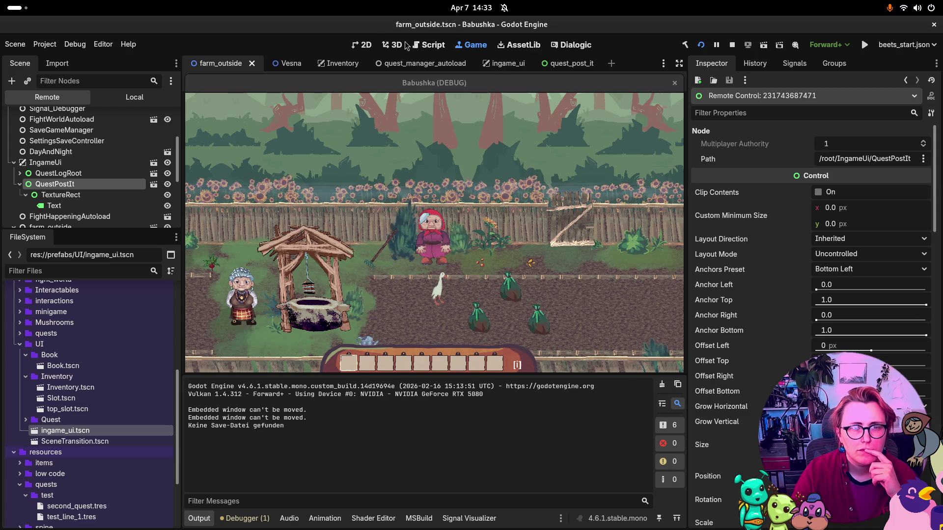
click(366, 45)
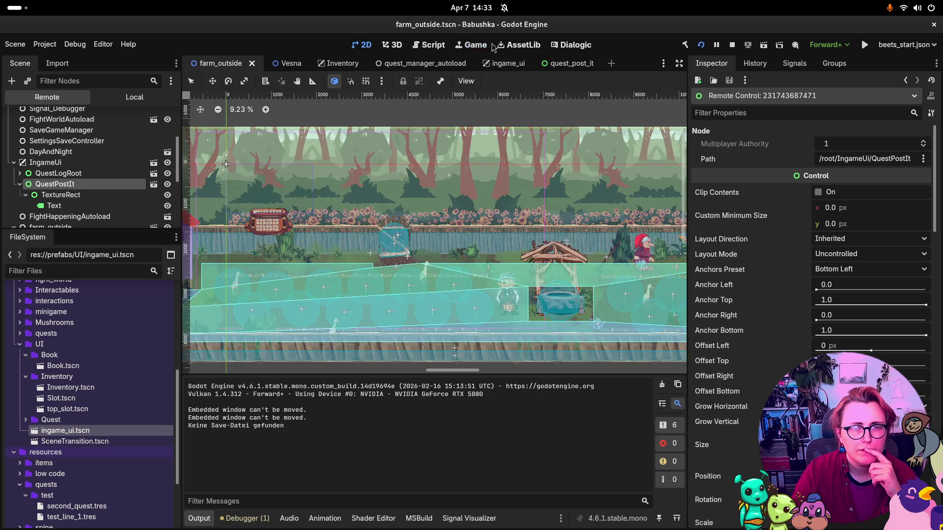
click(469, 46)
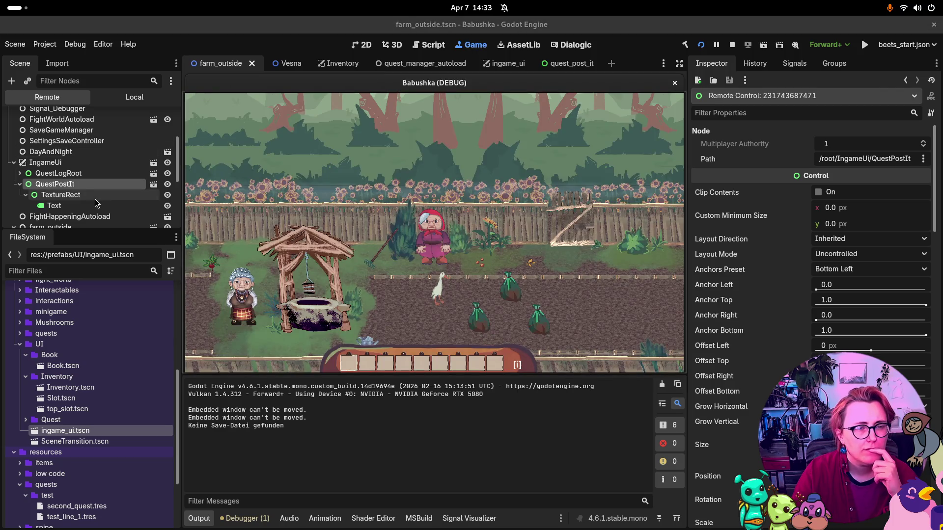
Step: Inspect the post-it's TextureRect (show 150, -250; hide 150, 50), then the live Camera2D
click(92, 195)
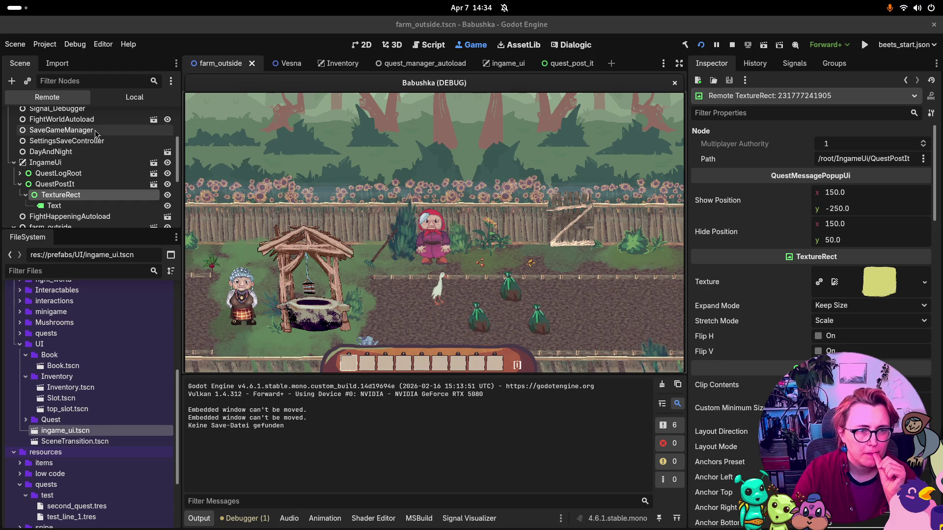
scroll(96, 133, down, 1)
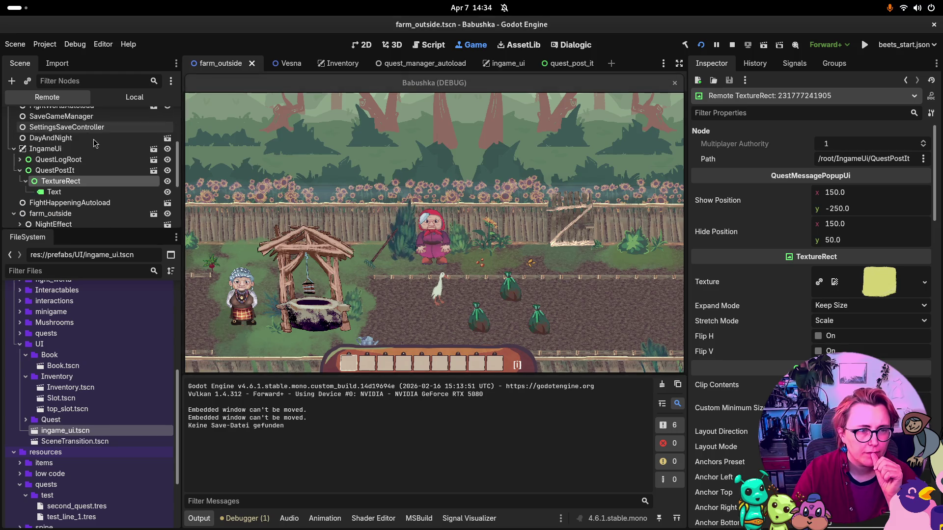
scroll(95, 143, down, 4)
click(53, 179)
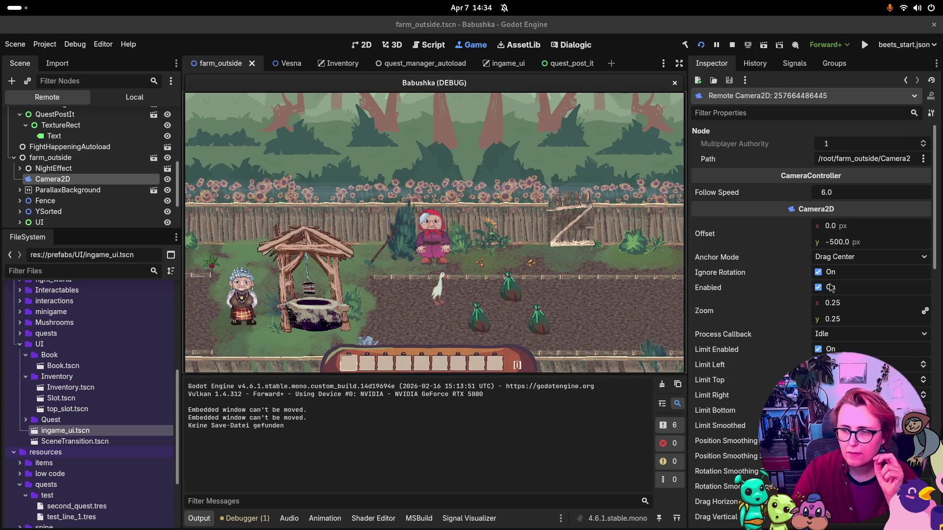
Step: Enter 0.1 as the live Camera2D zoom, view the game, then scrub zoom x back to 0.25
click(843, 246)
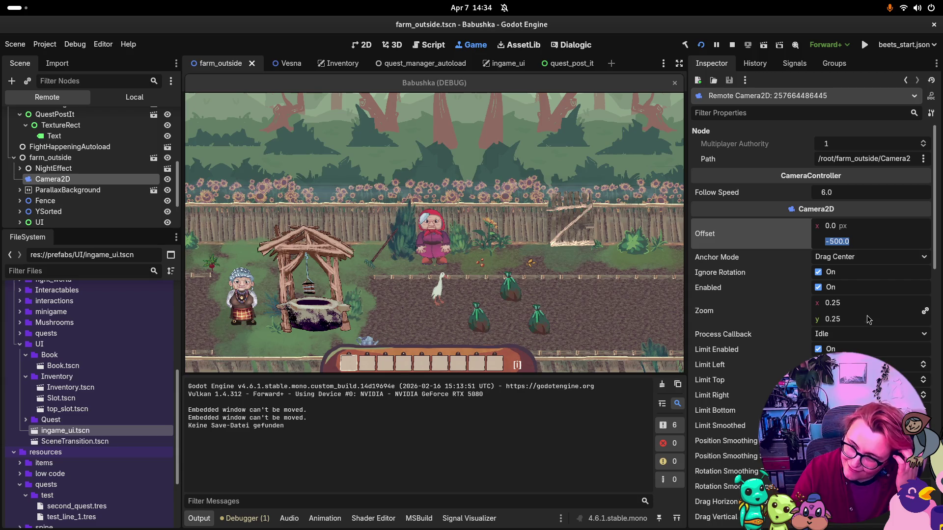
click(830, 304)
key(Return)
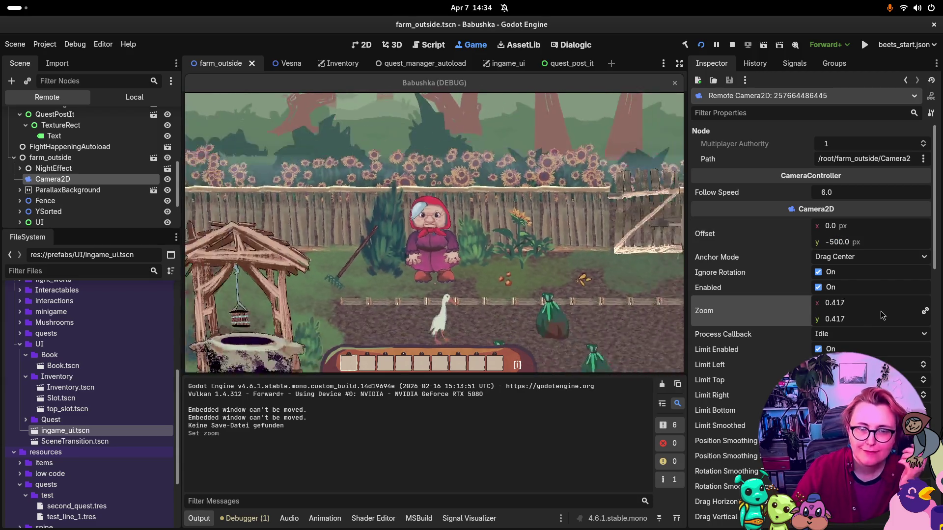
click(838, 304)
text(0.1)
key(Return)
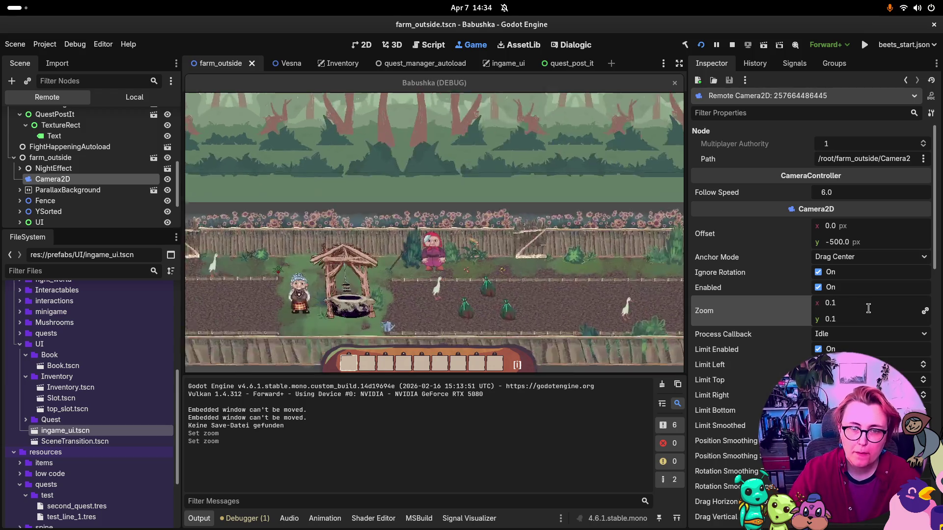
click(619, 274)
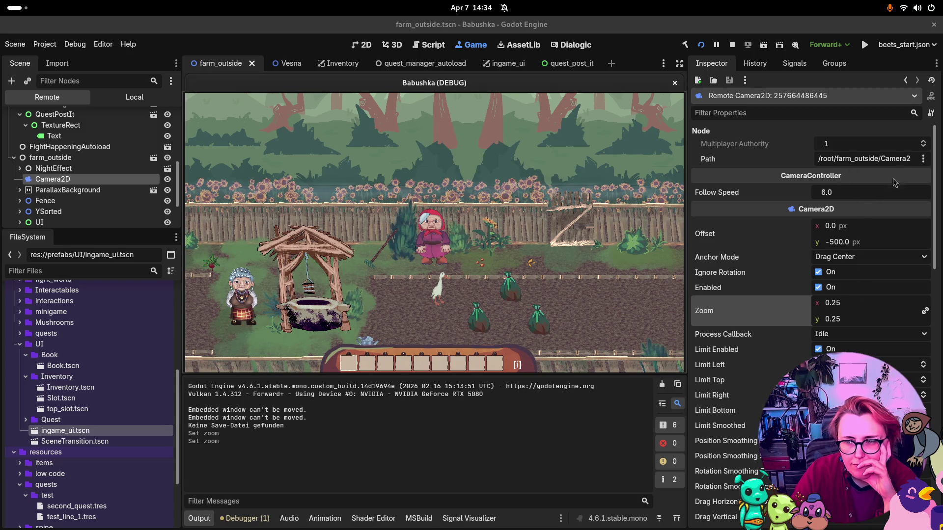
scroll(902, 182, down, 15)
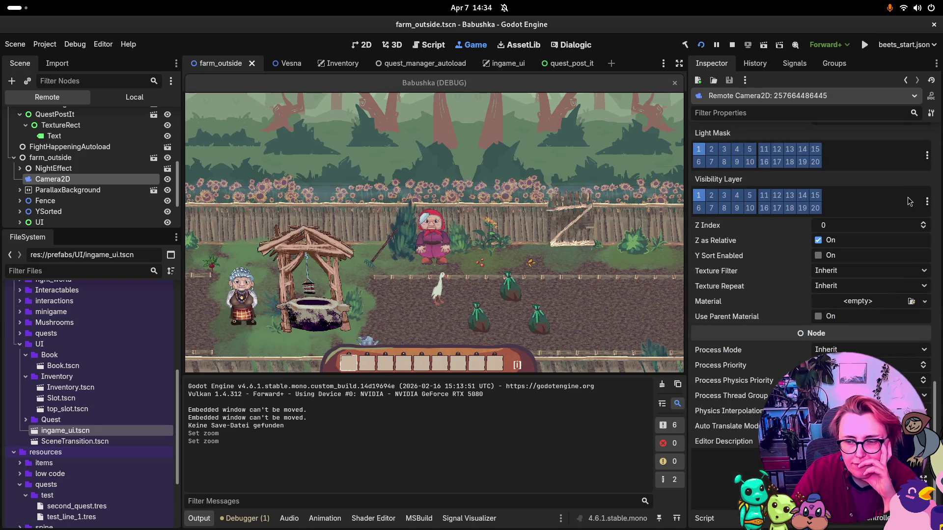
scroll(918, 210, up, 6)
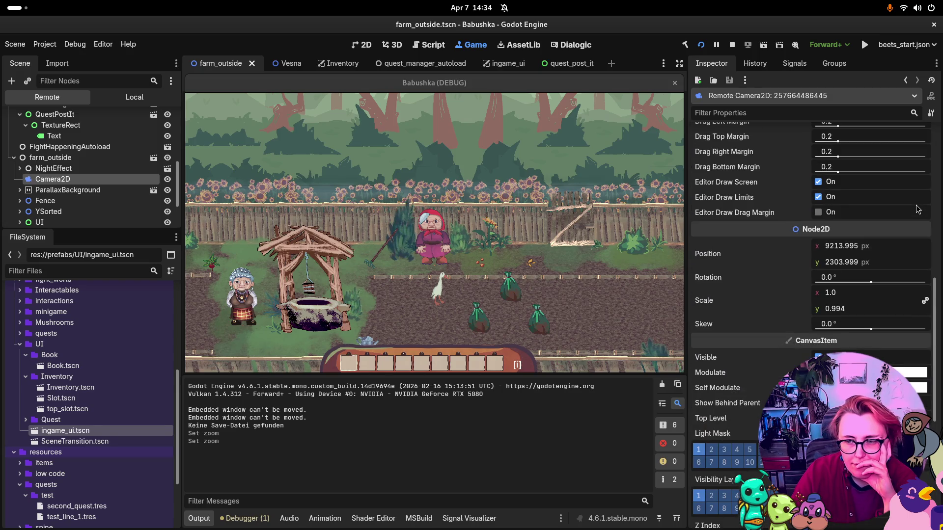
scroll(918, 210, up, 8)
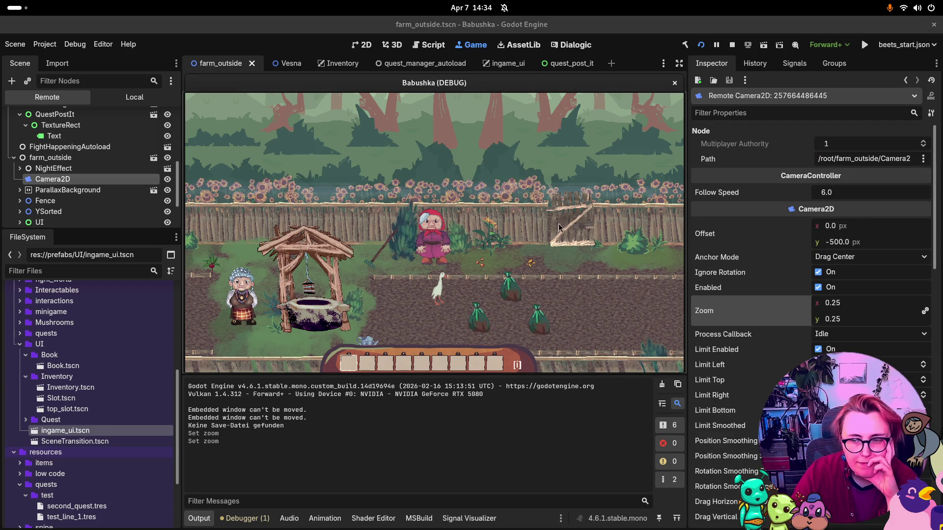
mouse_move(838, 308)
mouse_down()
mouse_move(801, 308)
mouse_move(904, 300)
mouse_up()
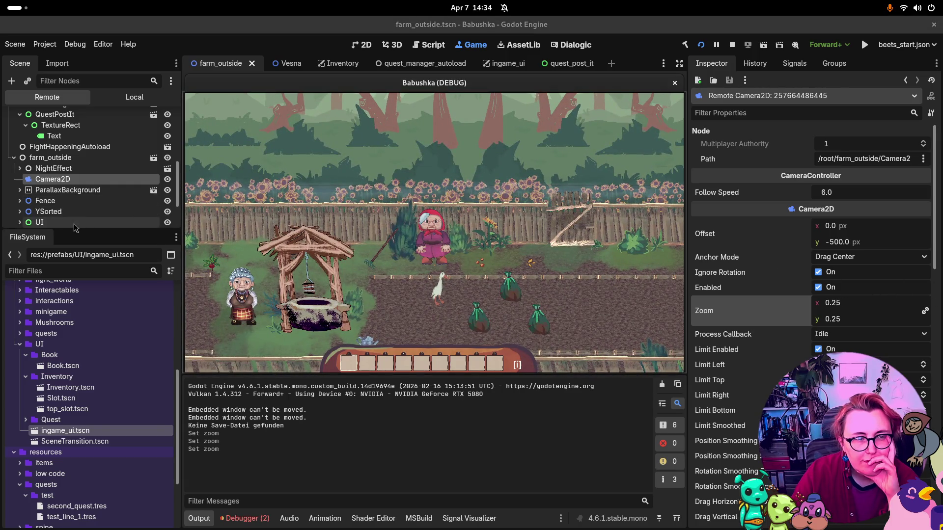
Step: Select the live QuestPostIt and set its top and bottom offsets to -1080, then -580
click(49, 222)
scroll(79, 216, down, 2)
click(77, 205)
click(25, 201)
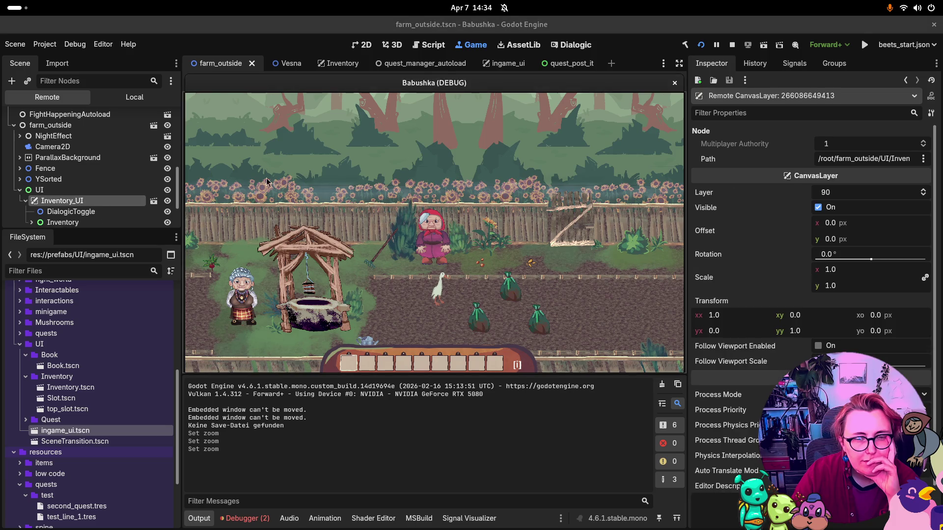
scroll(59, 186, down, 2)
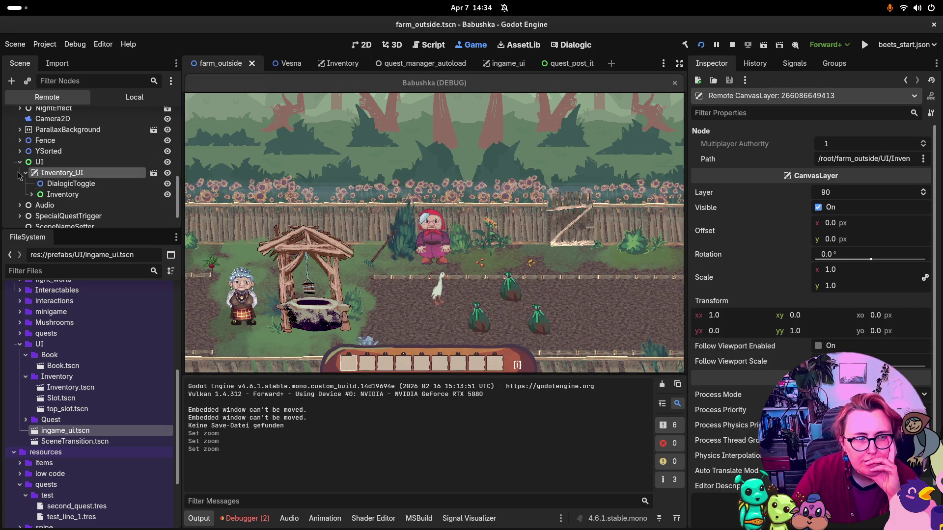
click(19, 162)
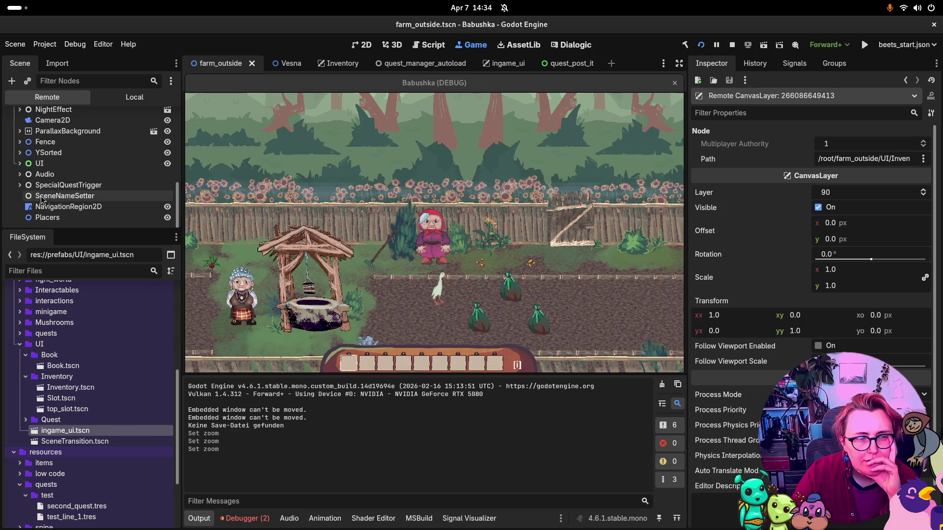
scroll(71, 196, up, 10)
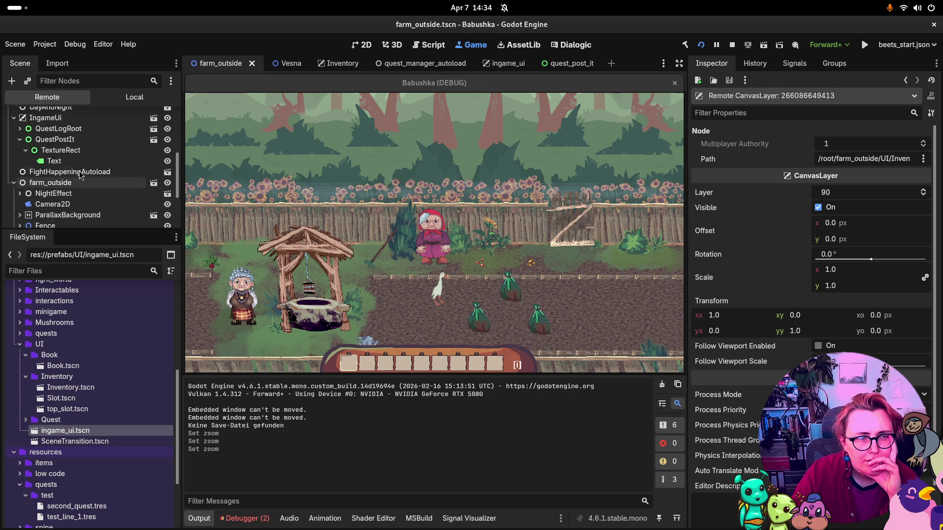
click(69, 210)
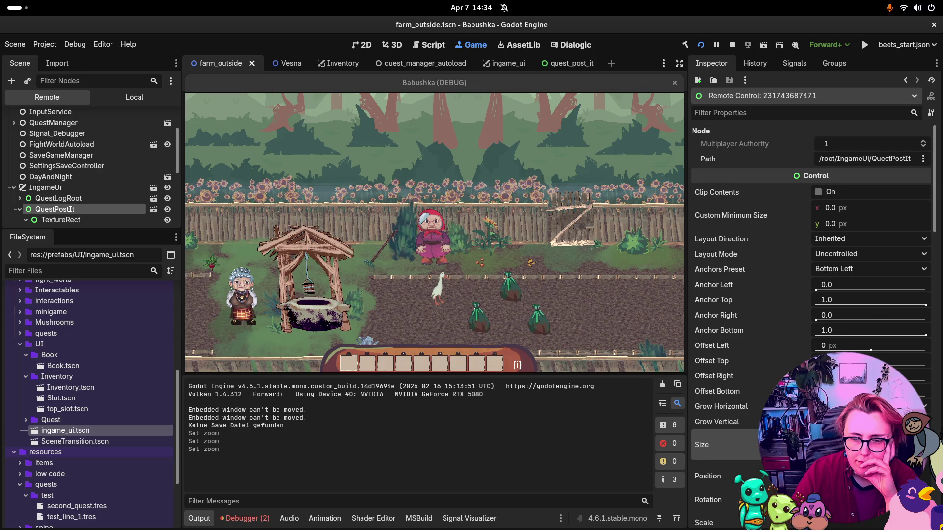
scroll(725, 435, down, 1)
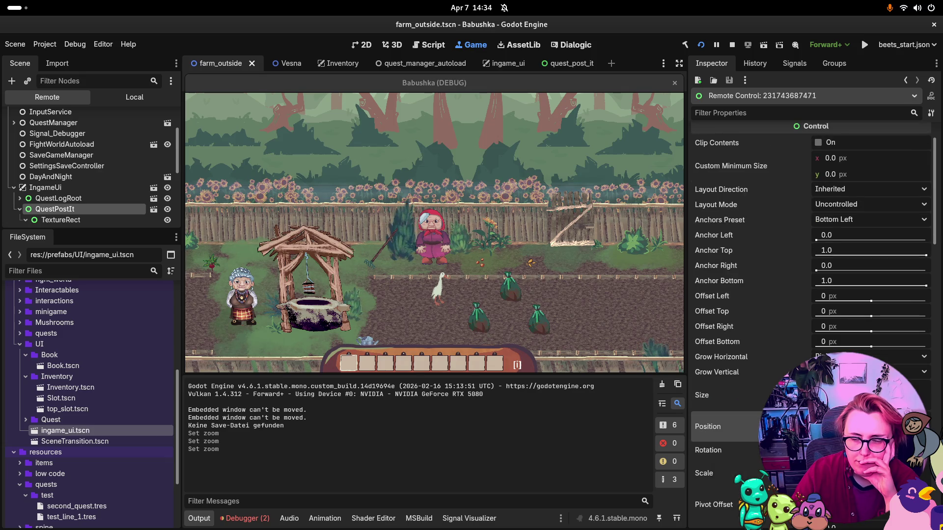
key(Return)
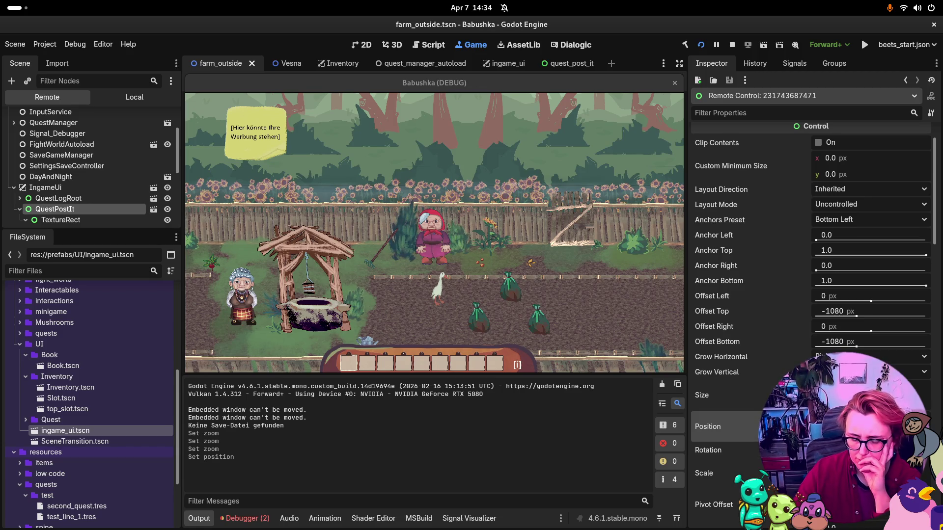
key(Return)
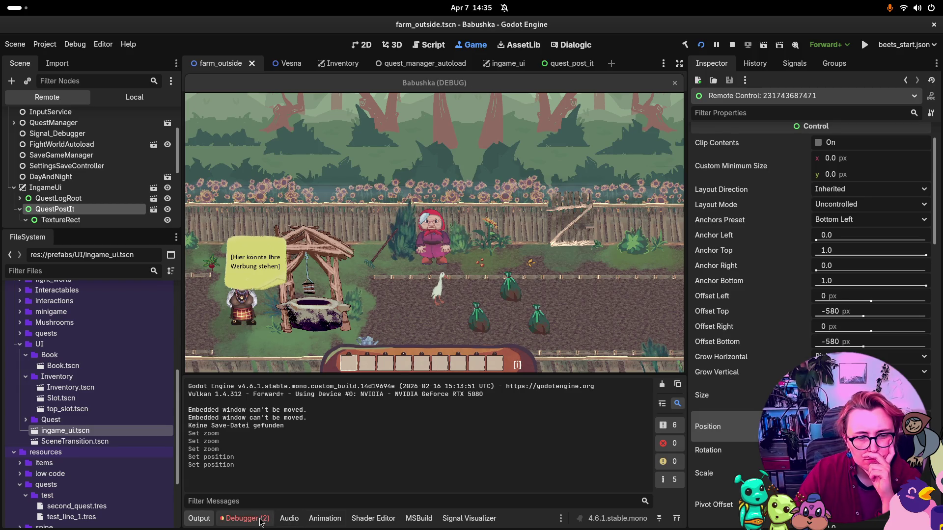
Step: Clear the Debugger errors, then check TextureRect and expand the live QuestLogRoot
click(245, 518)
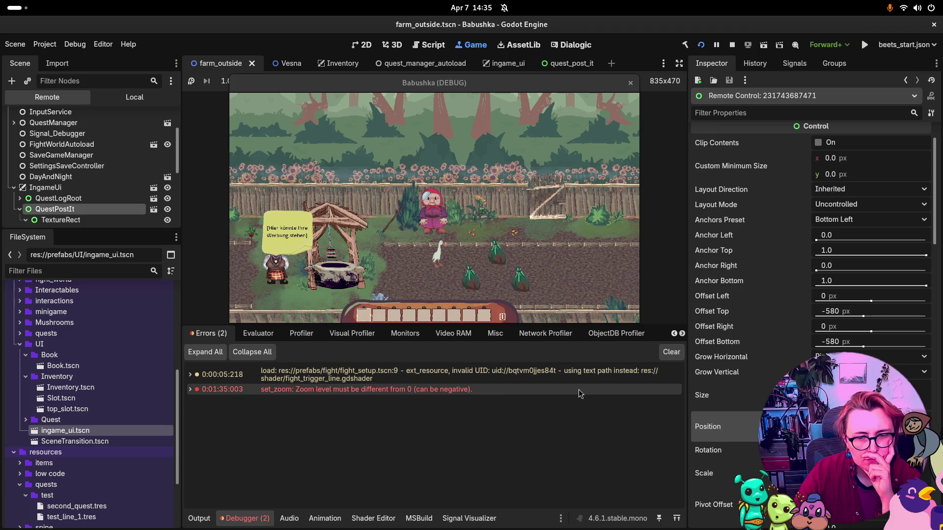
click(672, 352)
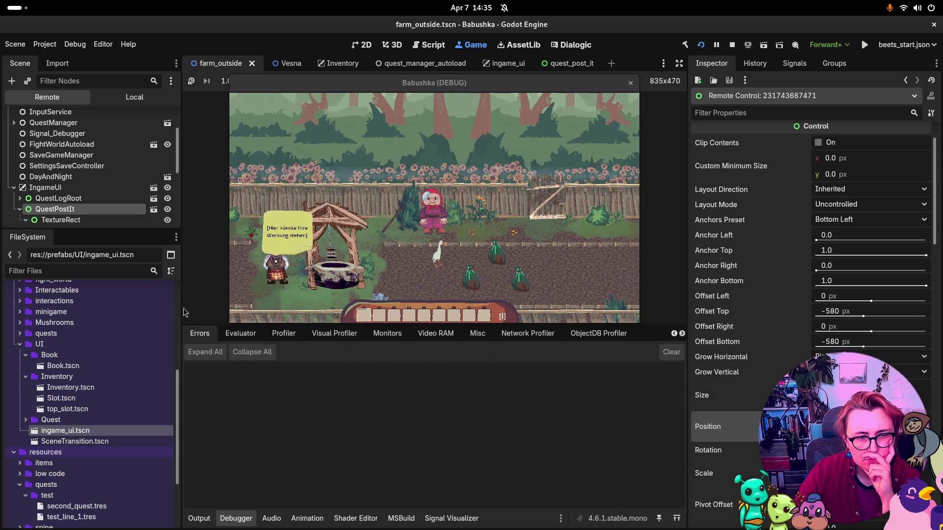
click(102, 219)
click(105, 207)
click(115, 198)
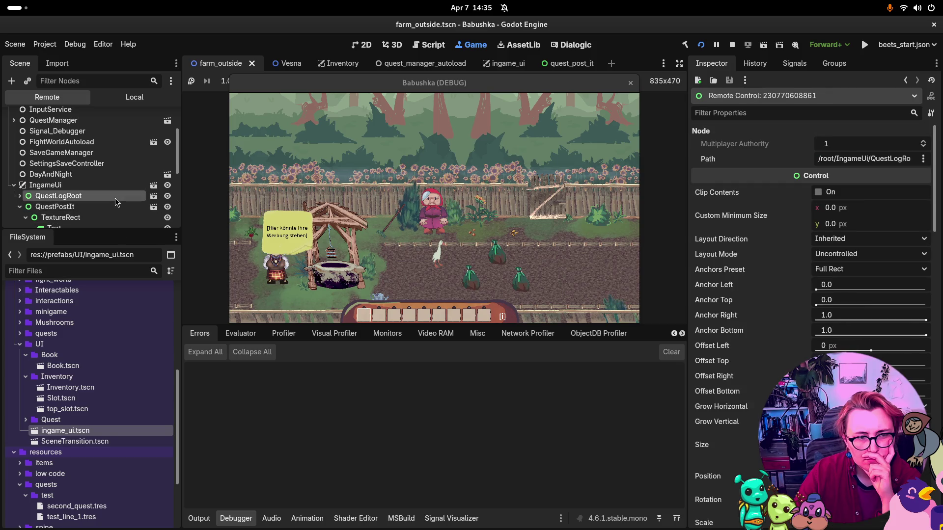
key(Right)
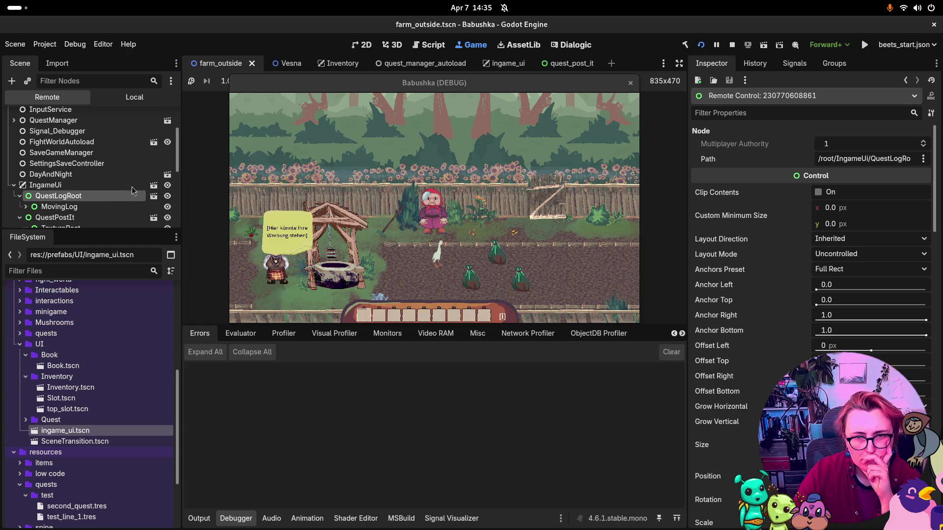
Step: Open the ingame_ui scene's local tree and check QuestLogRoot's 1920×1080 transform on the 2D canvas
click(511, 64)
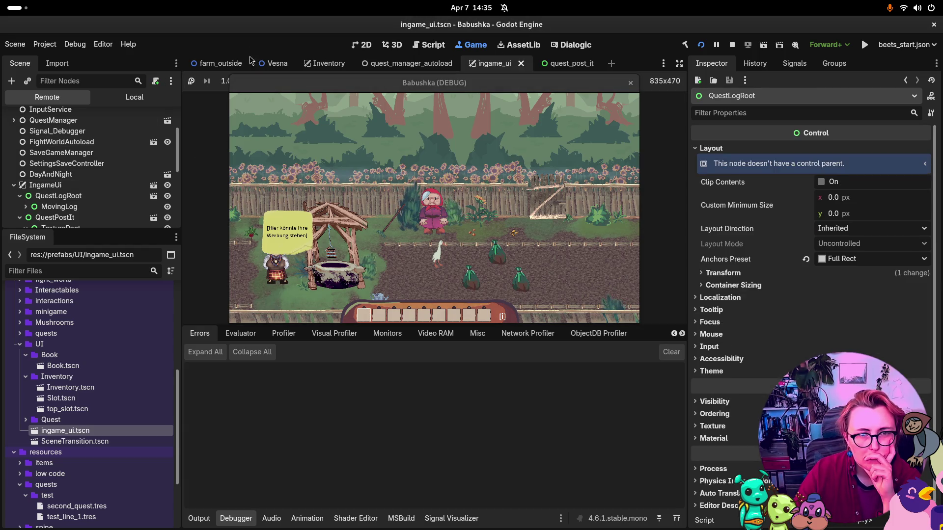
click(134, 97)
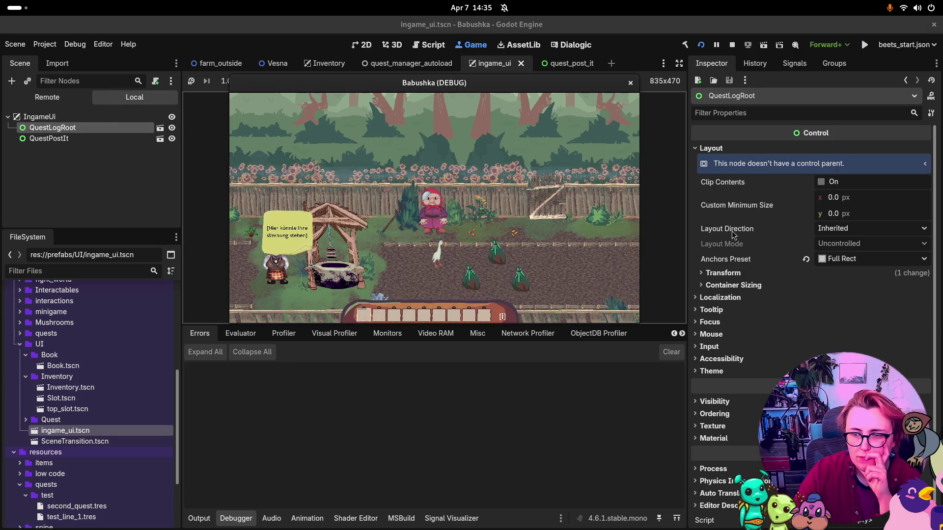
click(732, 273)
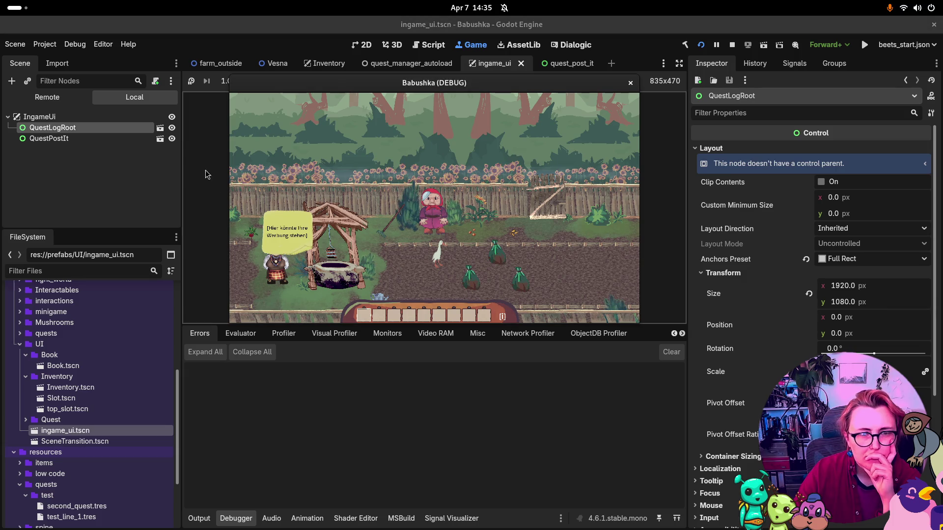
click(361, 44)
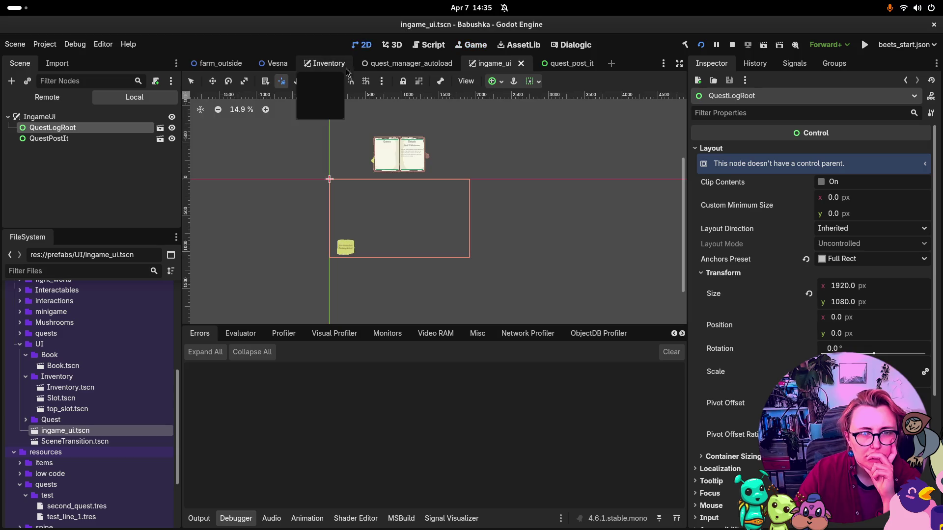
Step: Select IngameUi, relaunch the game with F5 and show its Remote node tree
click(54, 117)
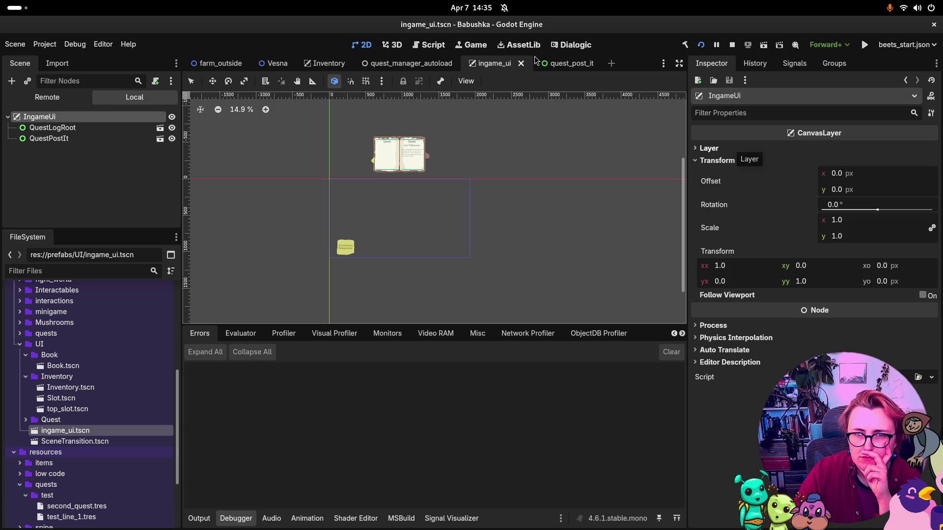
key(F5)
click(47, 98)
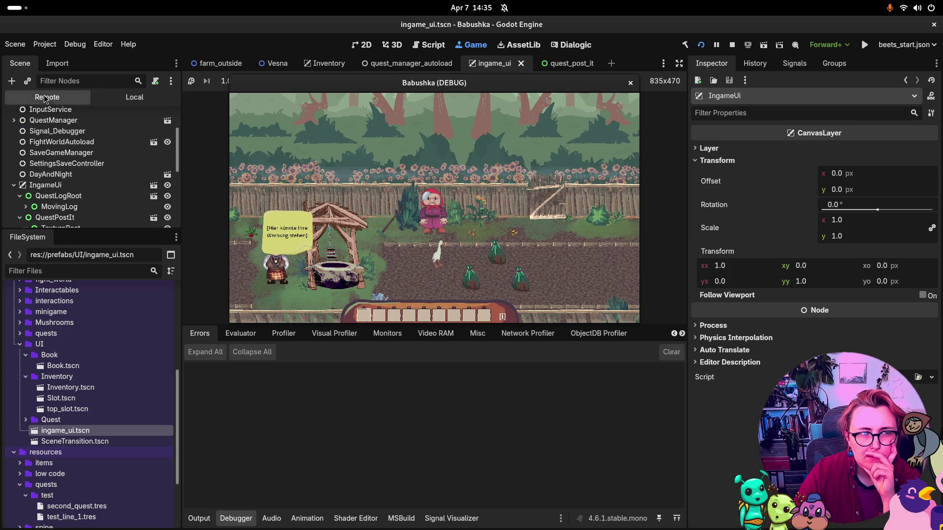
Step: Inspect the live IngameUi canvas layer and QuestLogRoot in the running game
click(54, 186)
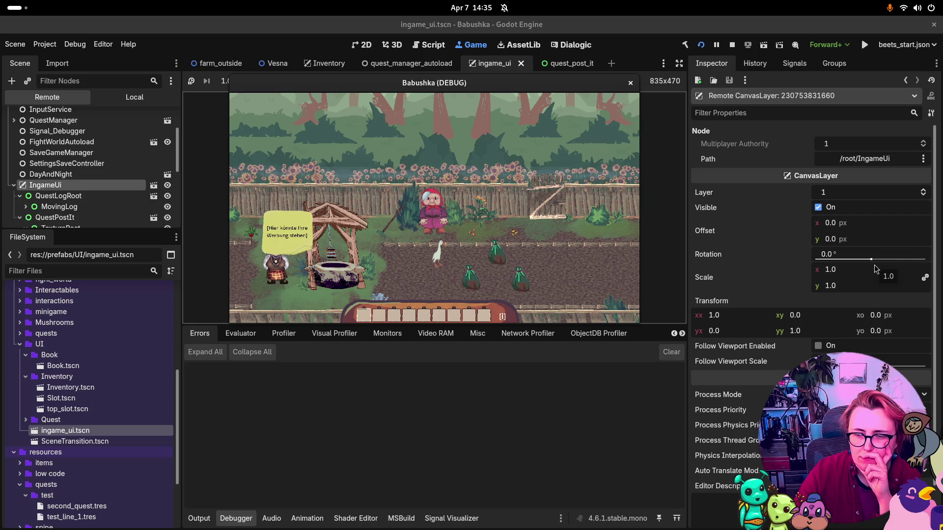
scroll(876, 268, down, 2)
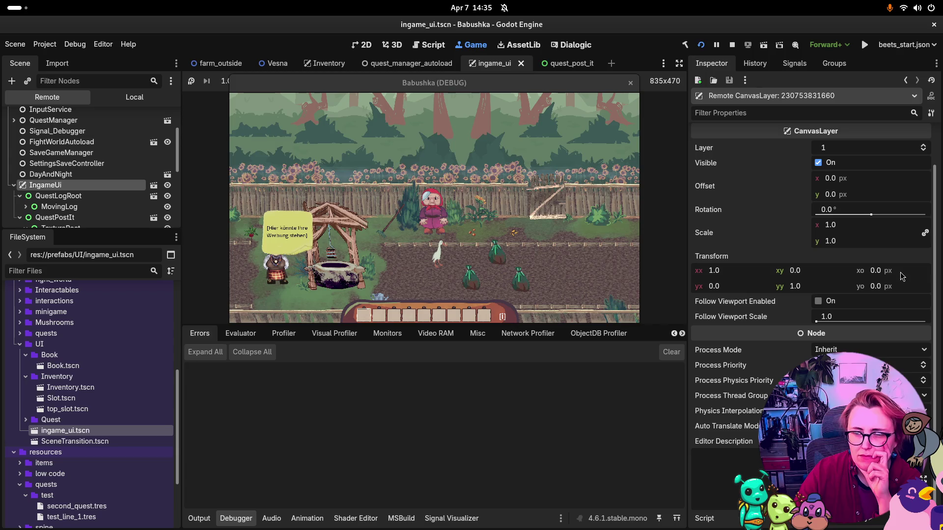
scroll(893, 271, up, 2)
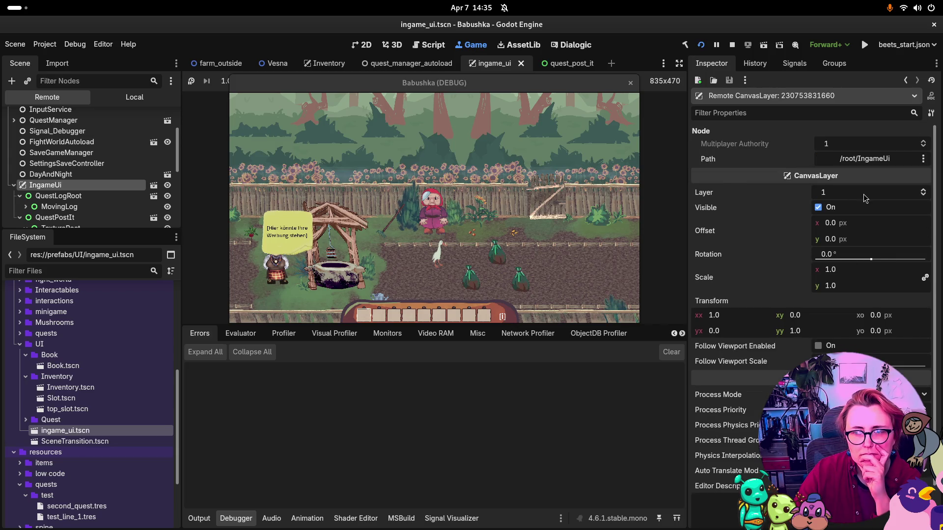
click(78, 196)
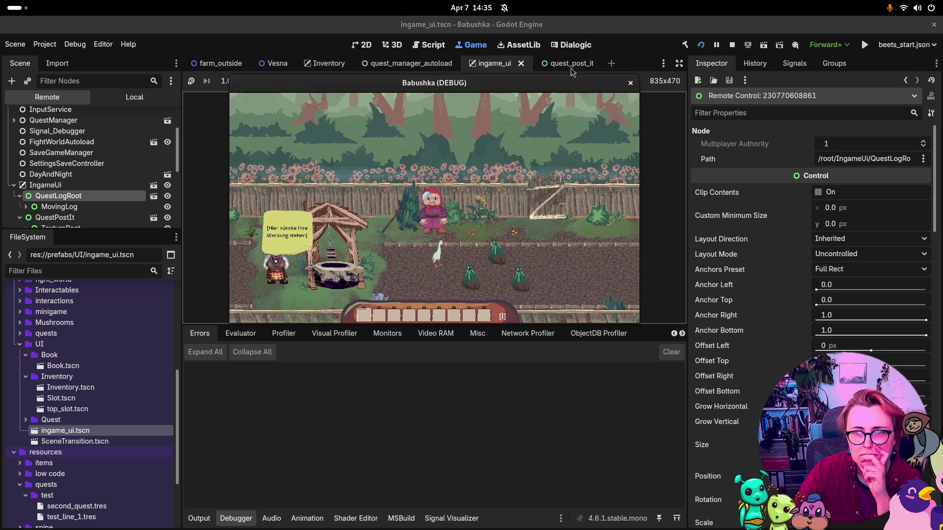
Step: Glance at quest_post_it, then inspect QuestLogRoot's layout in ingame_ui's local tree
click(559, 69)
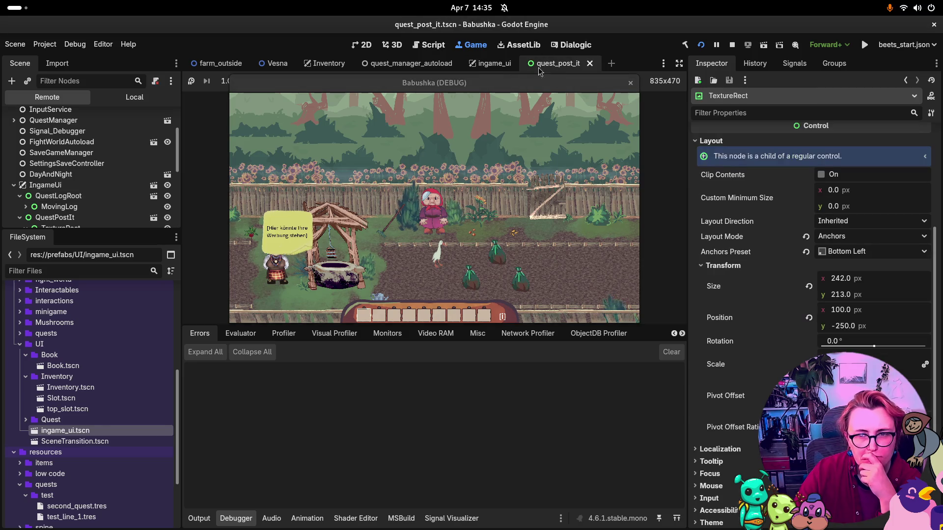
click(490, 67)
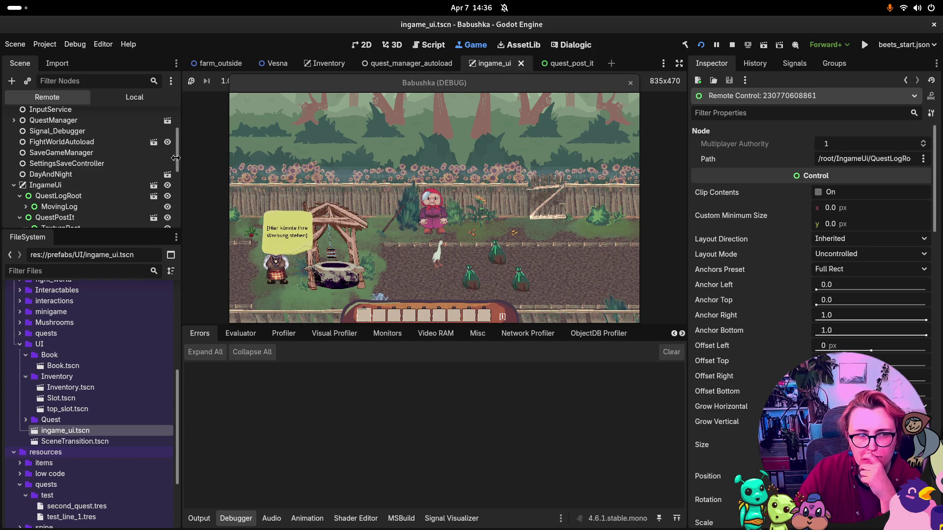
click(129, 97)
click(36, 116)
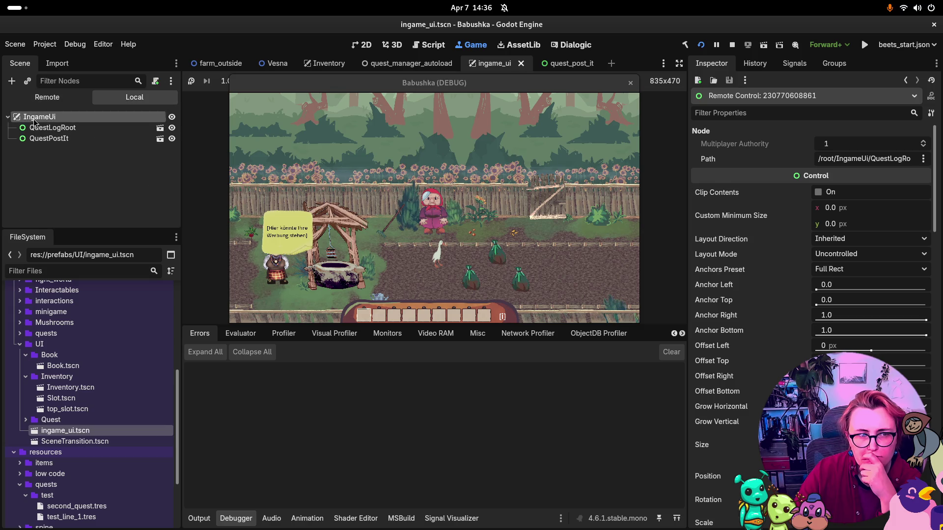
click(49, 127)
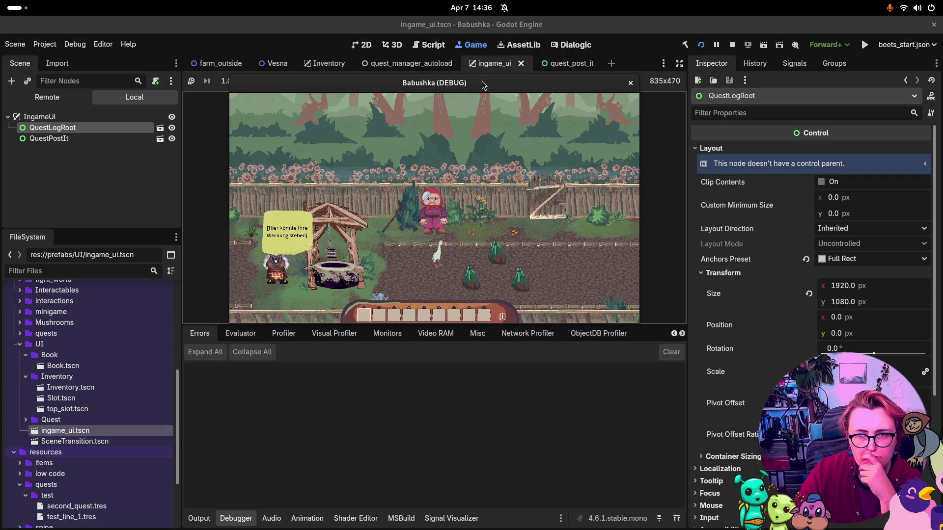
Step: Check the quest_manager_autoload and farm_outside scenes, then return to ingame_ui's live Remote tree
click(419, 68)
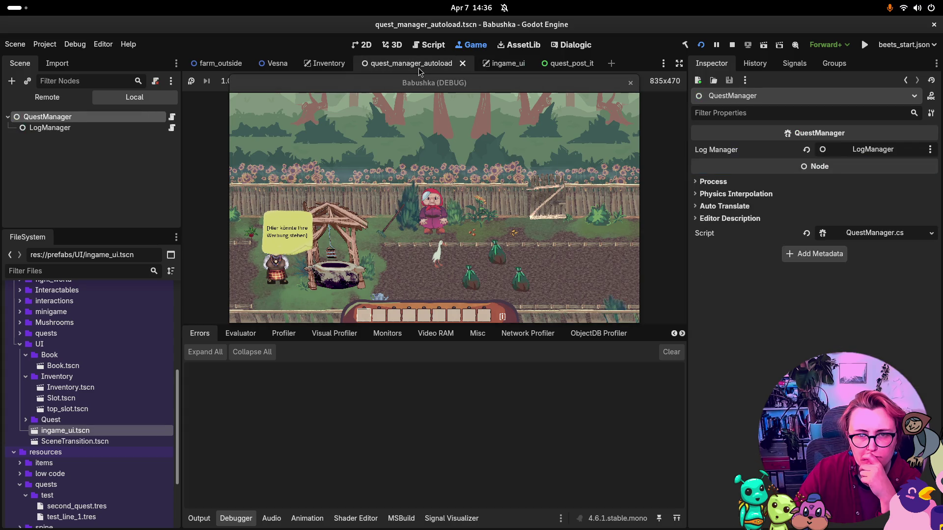
click(497, 65)
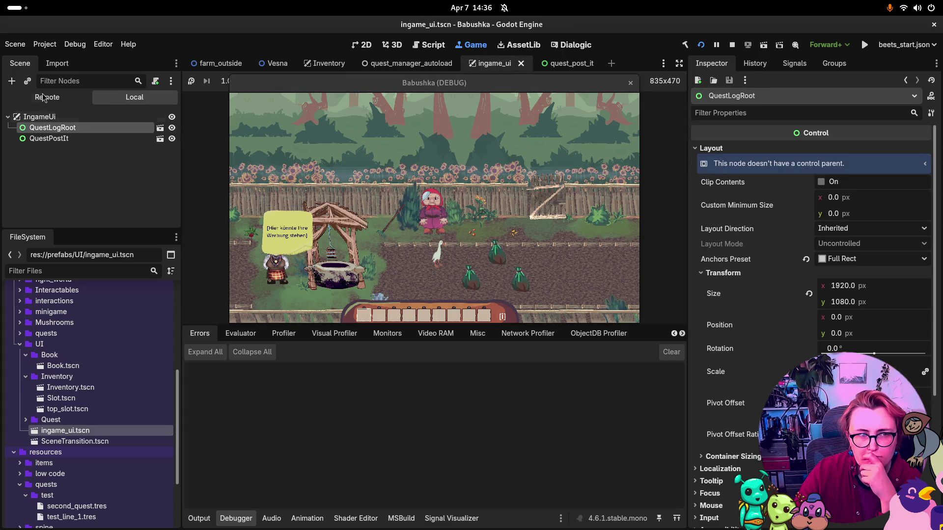
click(212, 65)
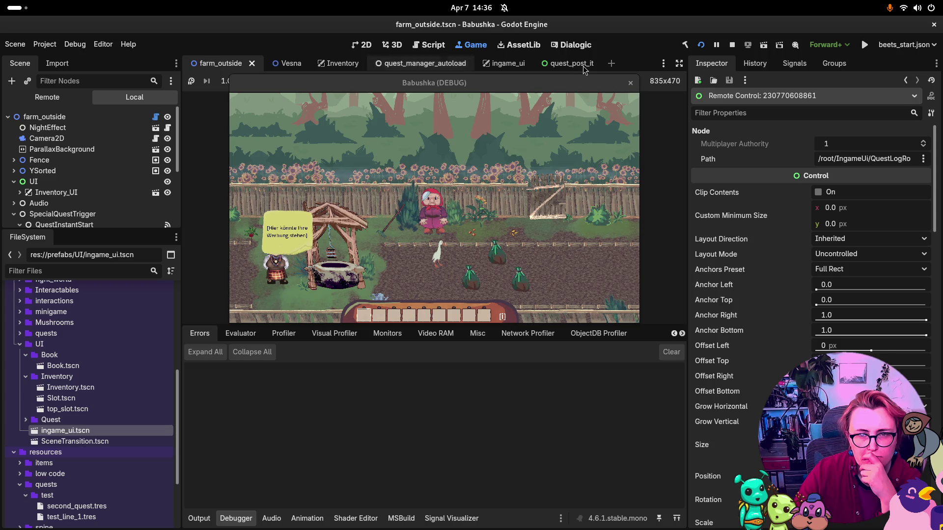
click(495, 67)
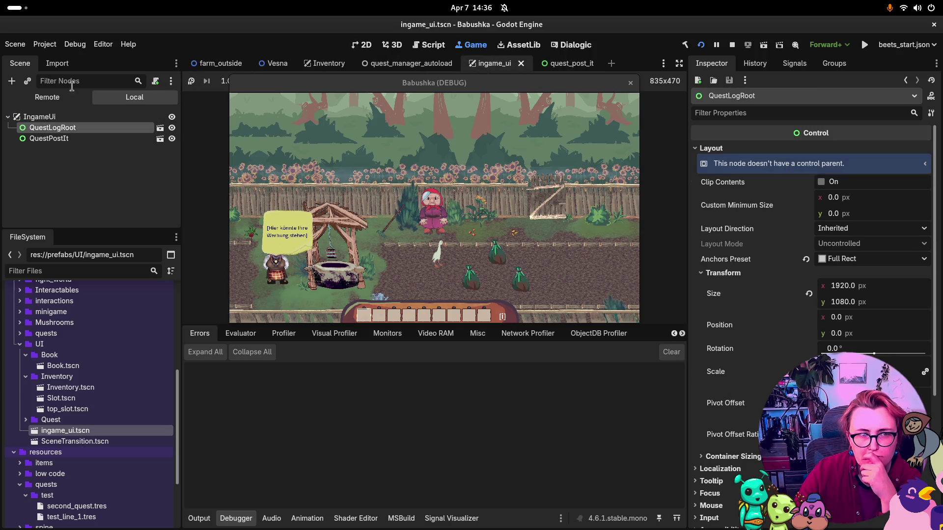
click(40, 96)
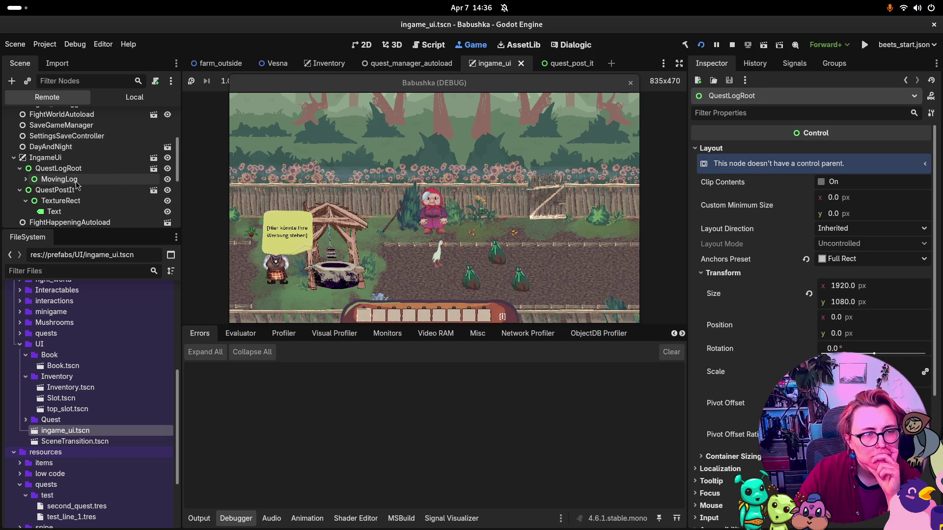
Step: Anchor the live QuestPostIt with the Top Left preset, then stop the game
click(77, 184)
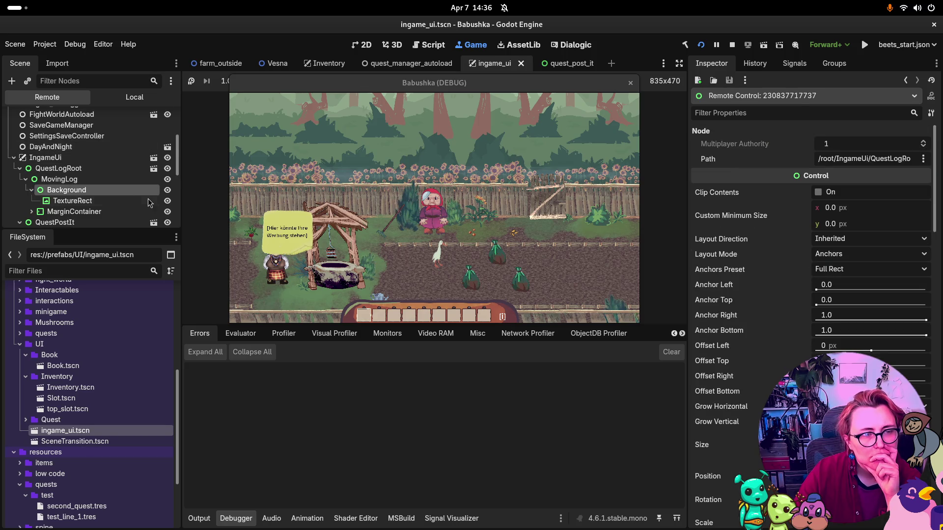
click(54, 168)
click(19, 168)
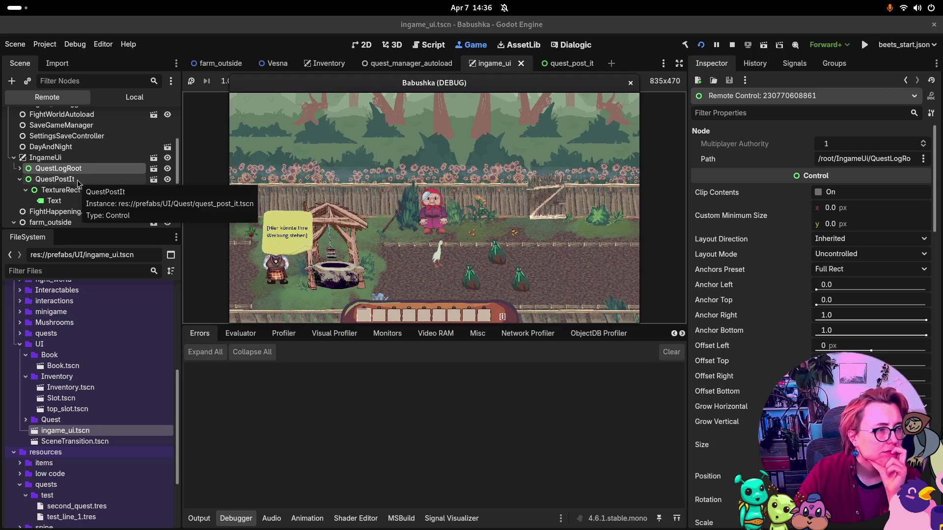
click(80, 180)
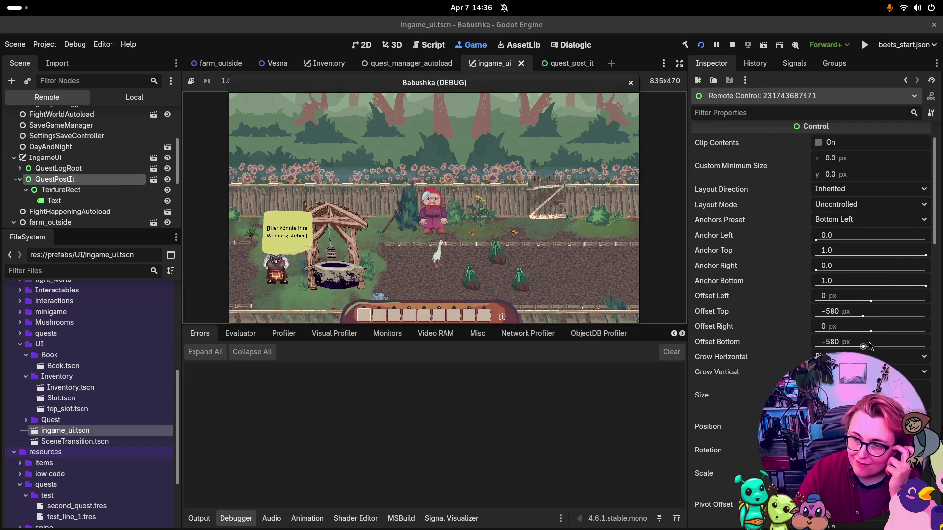
click(914, 219)
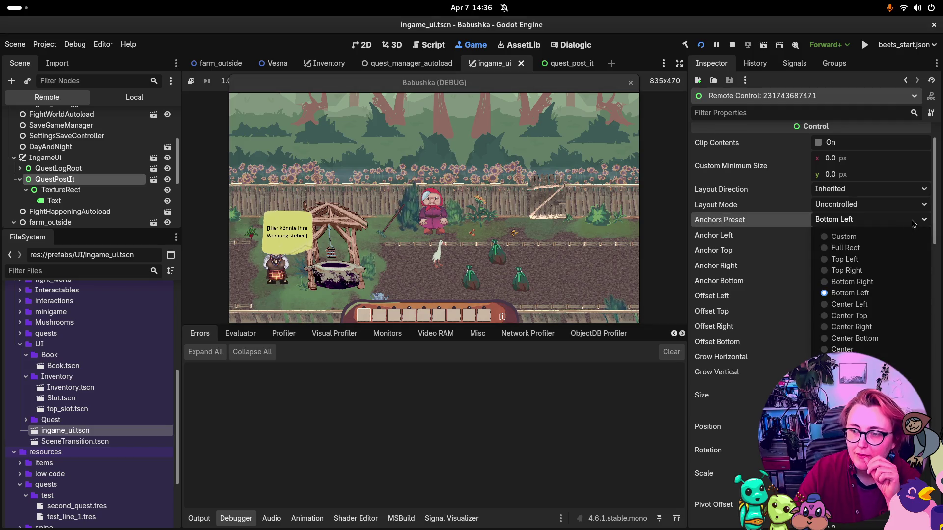
click(857, 259)
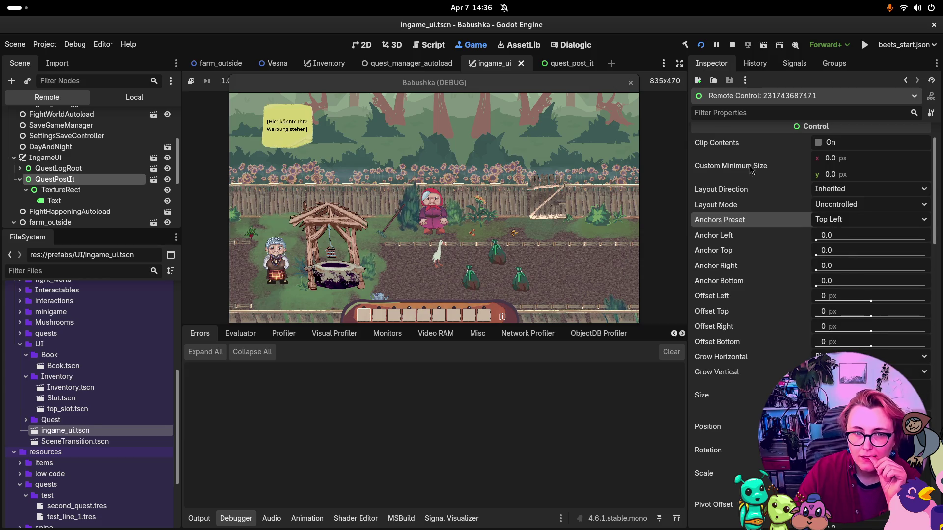
click(733, 45)
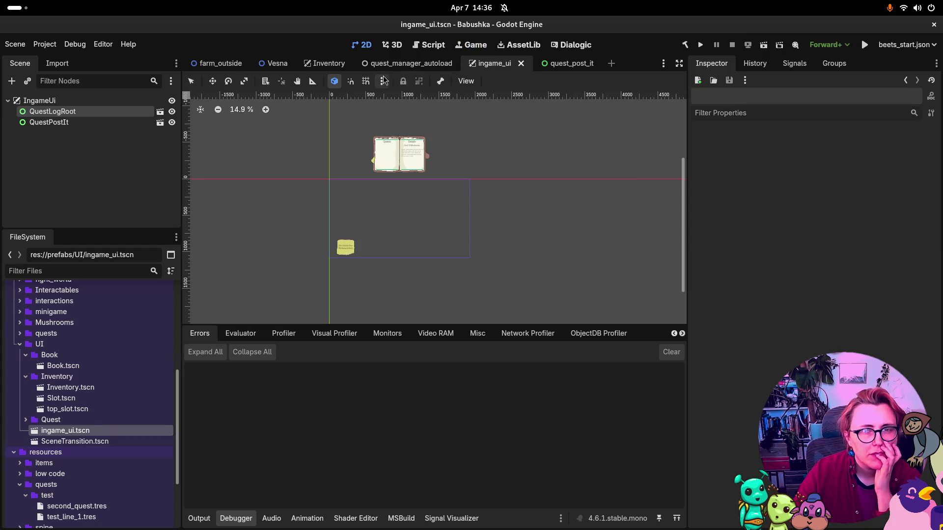
Step: Compare the layouts of IngameUi, QuestLogRoot and QuestPostIt in the Scene dock
click(100, 113)
click(74, 123)
click(78, 103)
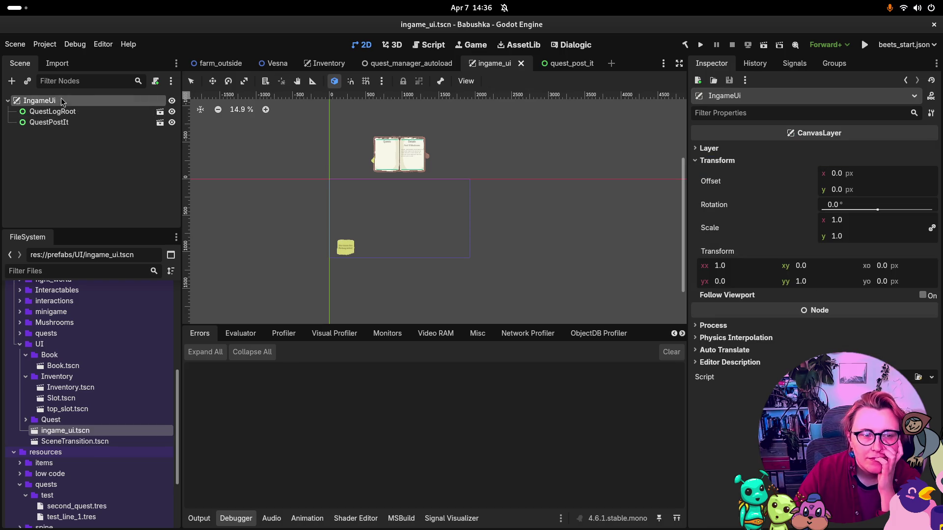
click(60, 111)
click(72, 124)
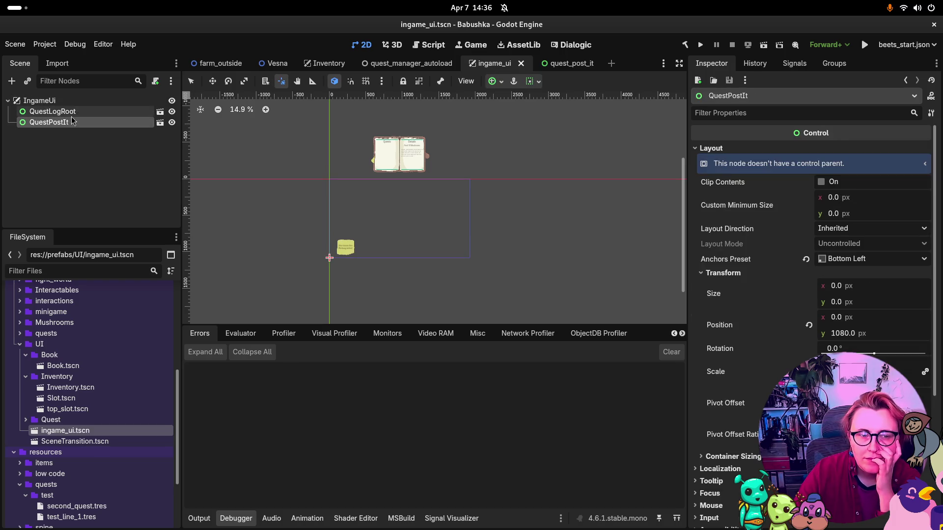
click(62, 101)
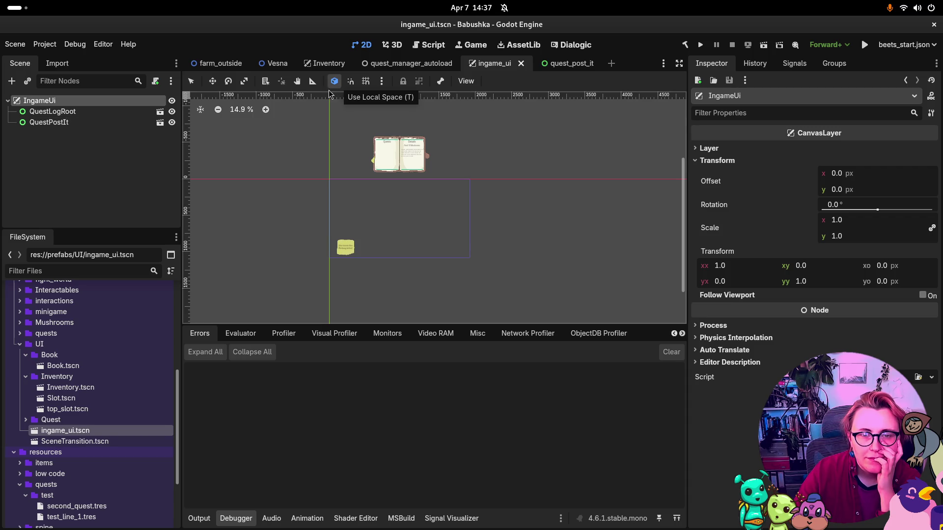
key(g)
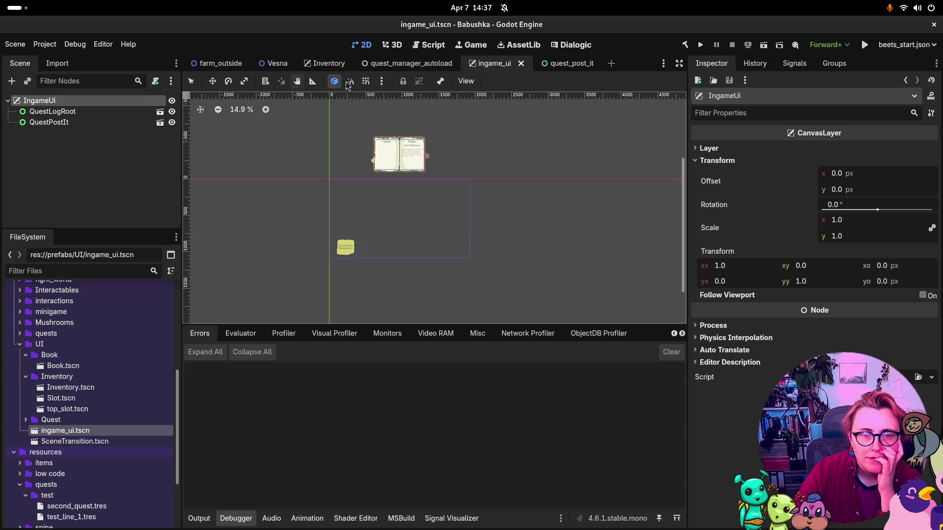
Step: Anchor QuestPostIt with the Bottom Left preset from the 2D toolbar, placing it at 0, 1080
click(44, 123)
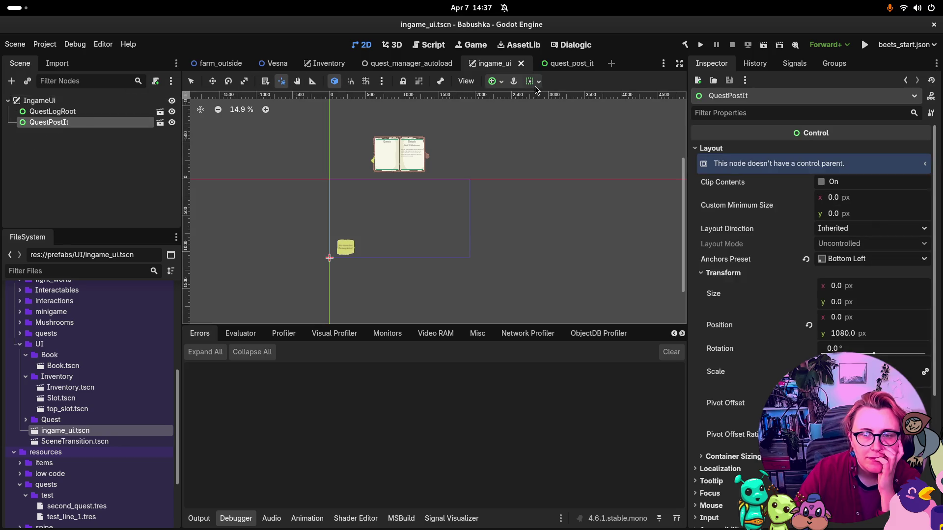
click(514, 82)
click(535, 82)
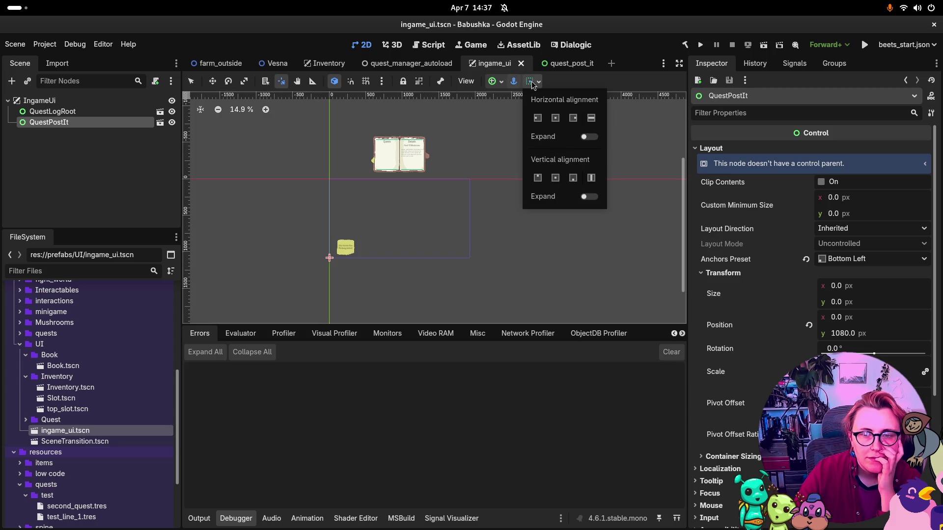
click(497, 105)
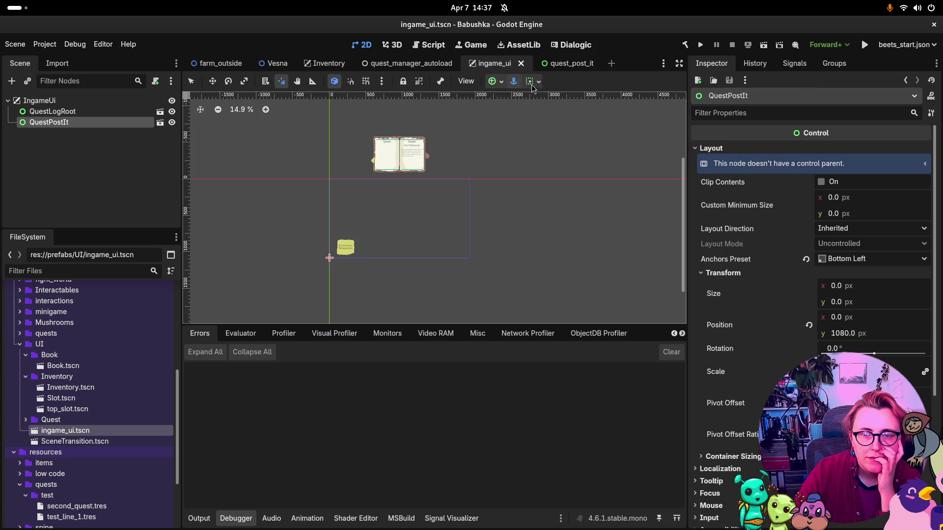
click(499, 87)
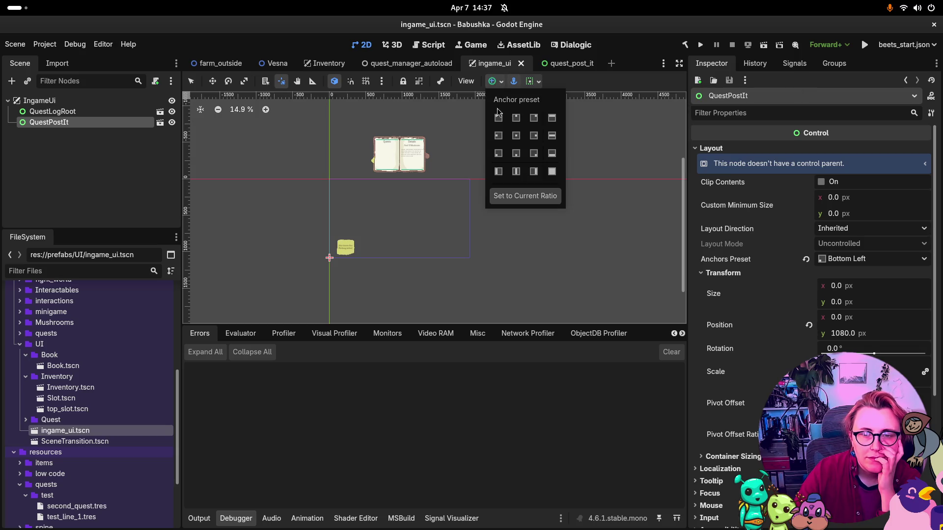
click(498, 153)
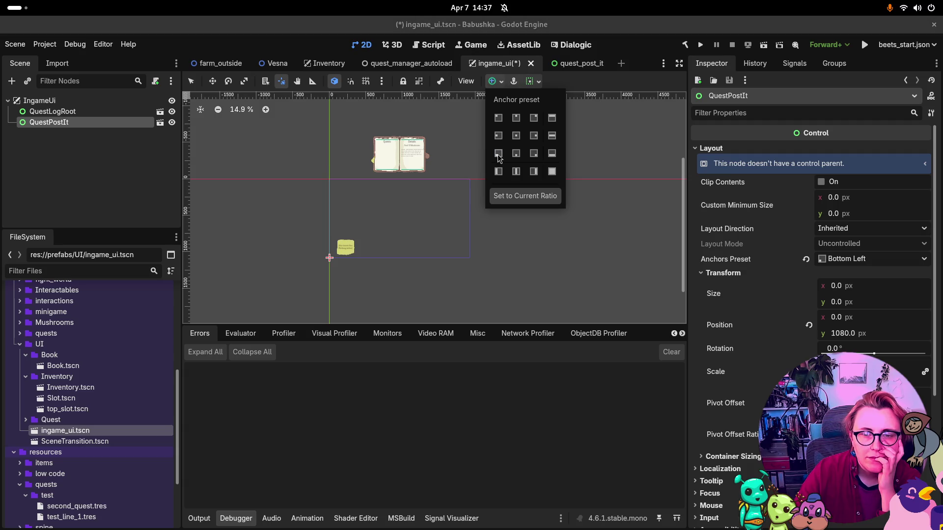
click(534, 82)
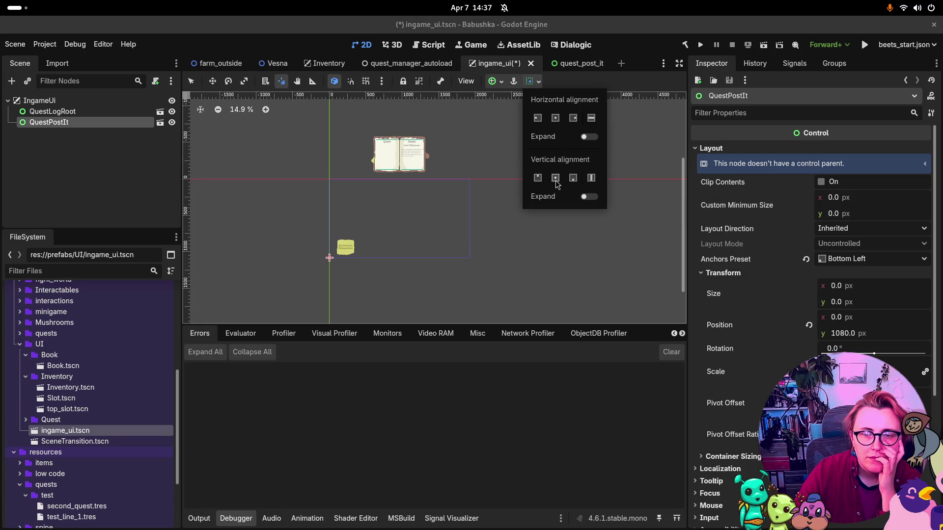
click(494, 195)
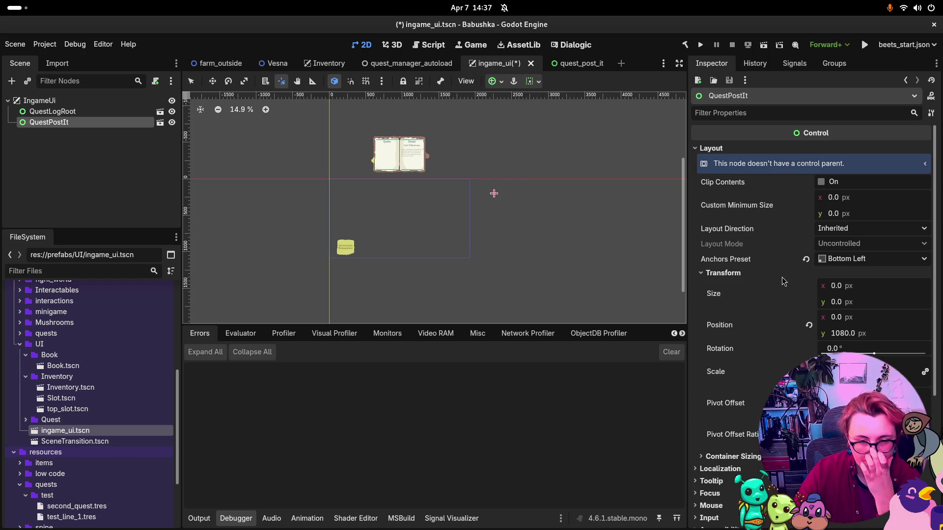
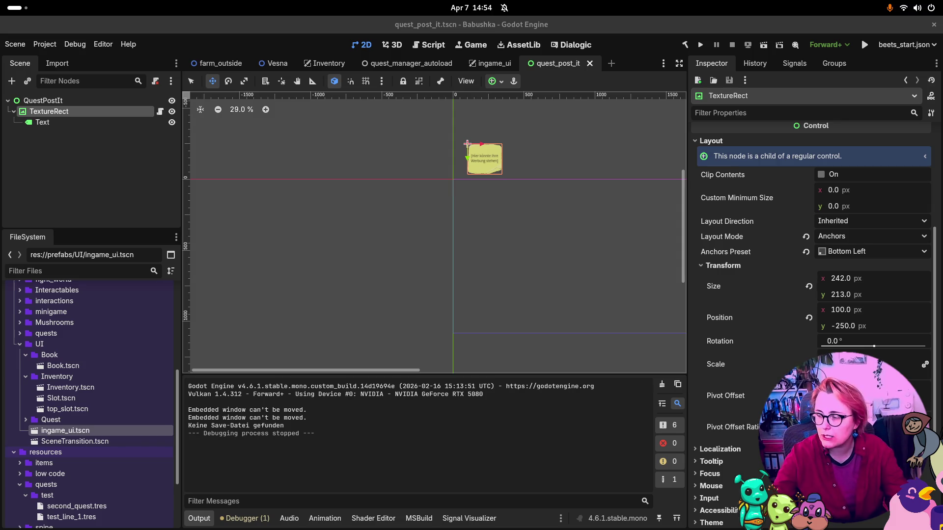
Step: Bring the Godot Control Node masterclass on YouTube to the front and nudge its volume up
key(super)
key(super)
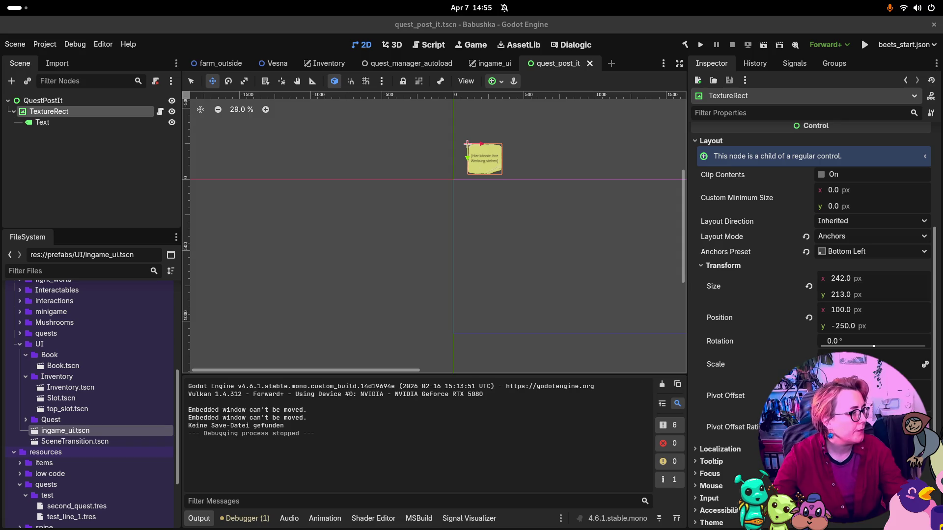
key(alt+Tab)
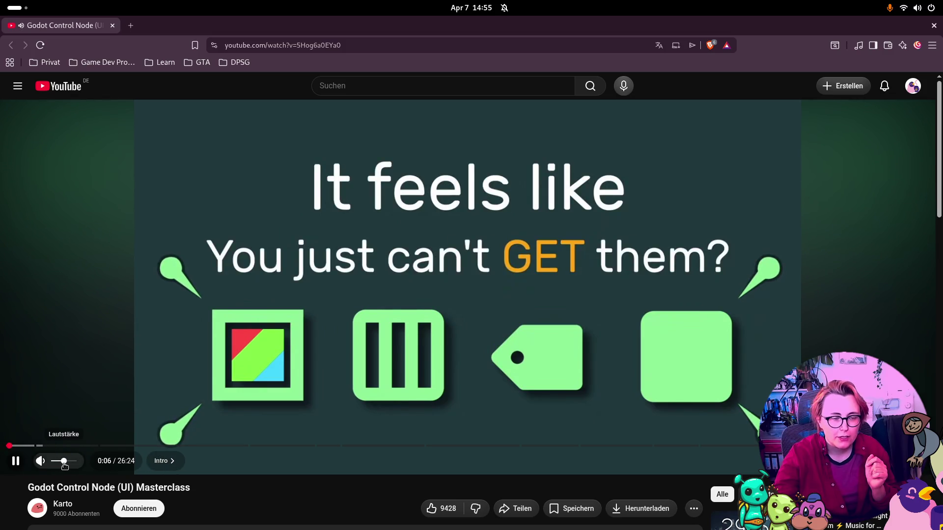
drag(64, 465, 68, 468)
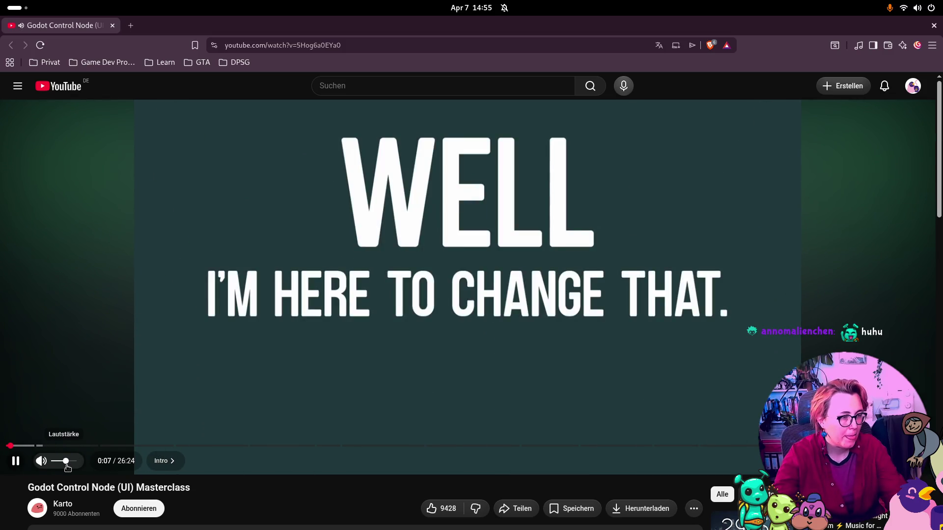
key(super)
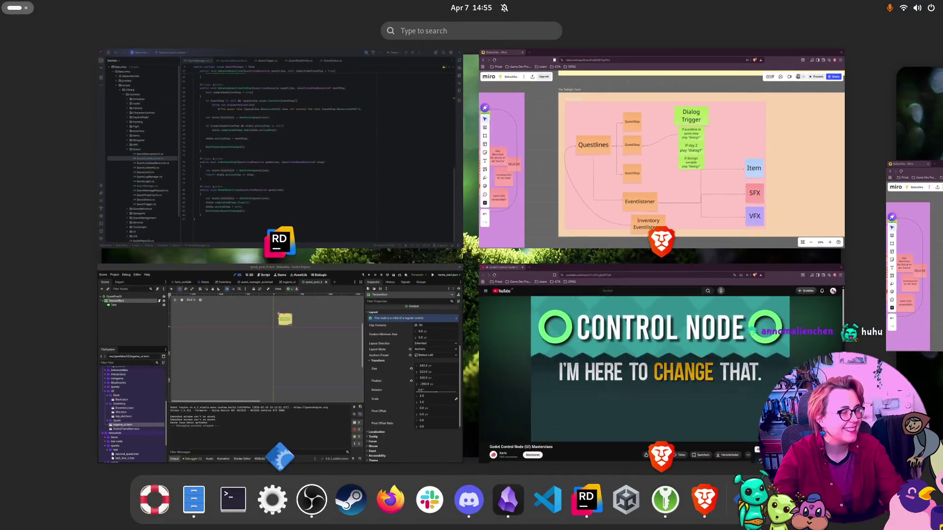
Step: Watch the masterclass into its Containers chapter, stopping at 9:39 of 26:24
key(super)
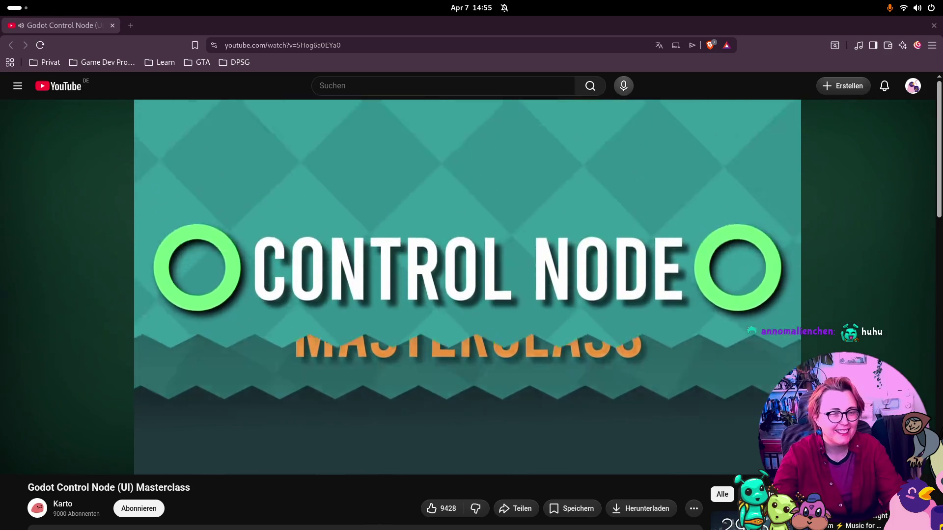
key(super)
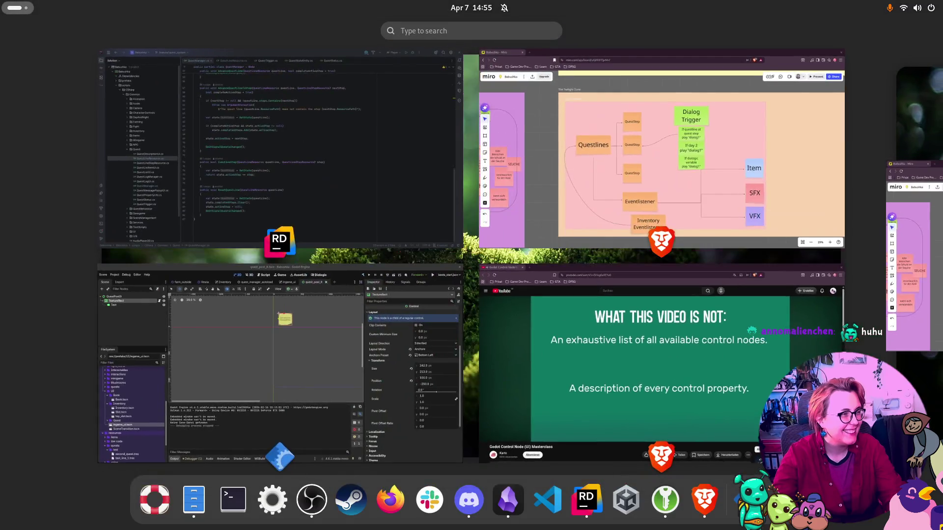
key(super)
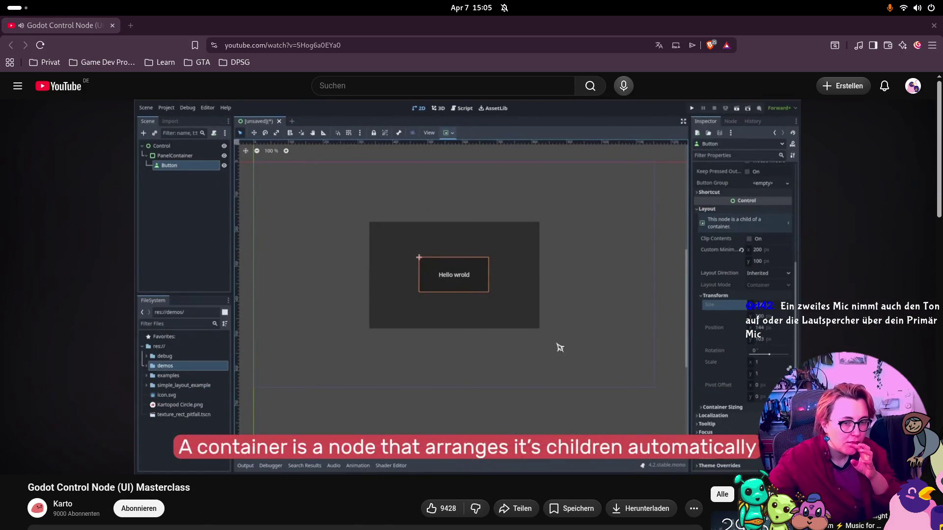
mouse_move(21, 466)
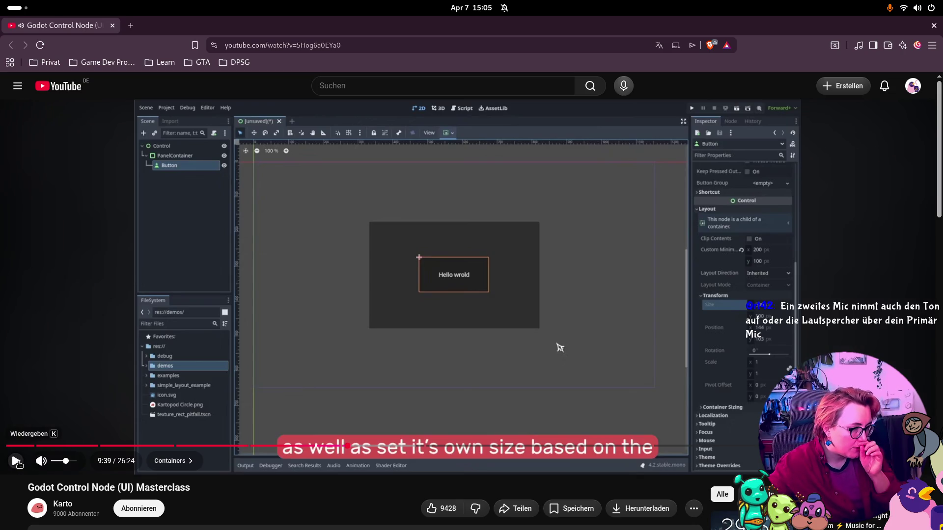
Step: Play the tutorial on to about 9:41, where it explains container direct children, then pause
click(17, 464)
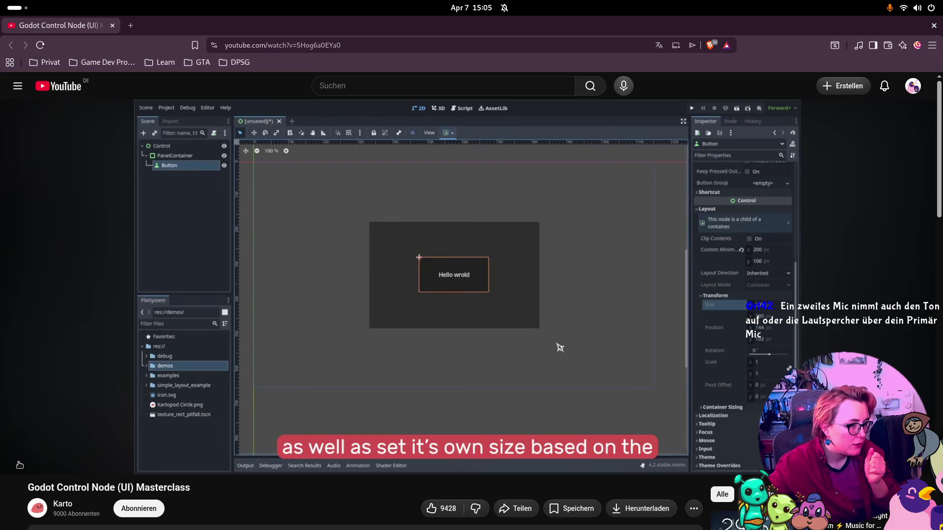
click(19, 465)
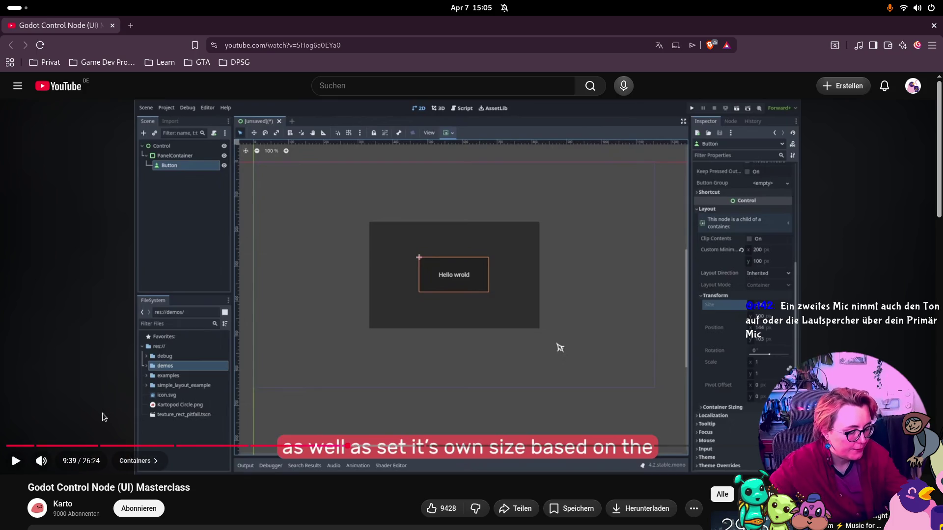
key(super)
key(super)
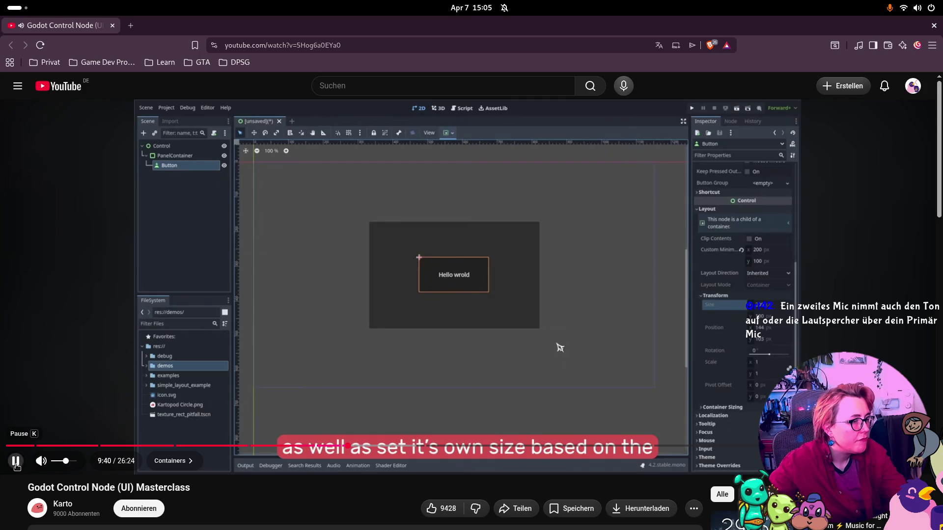
click(17, 464)
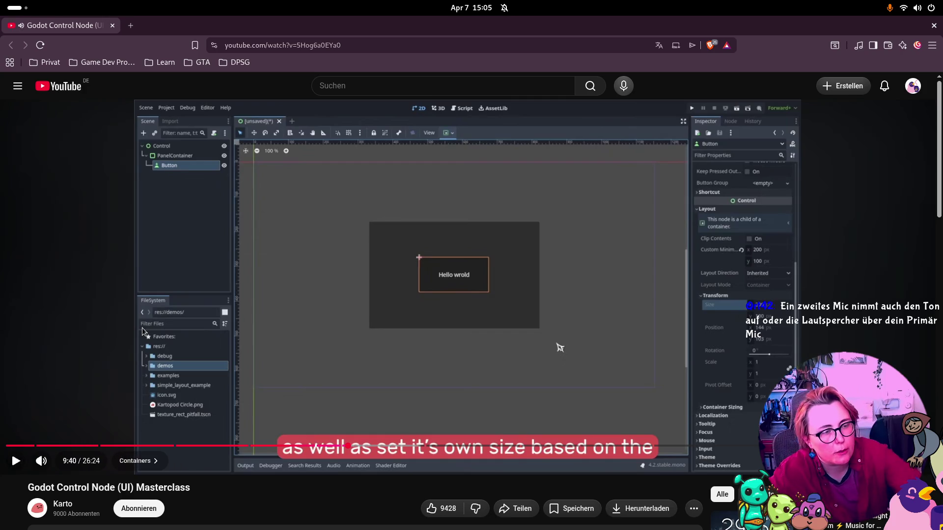
click(19, 463)
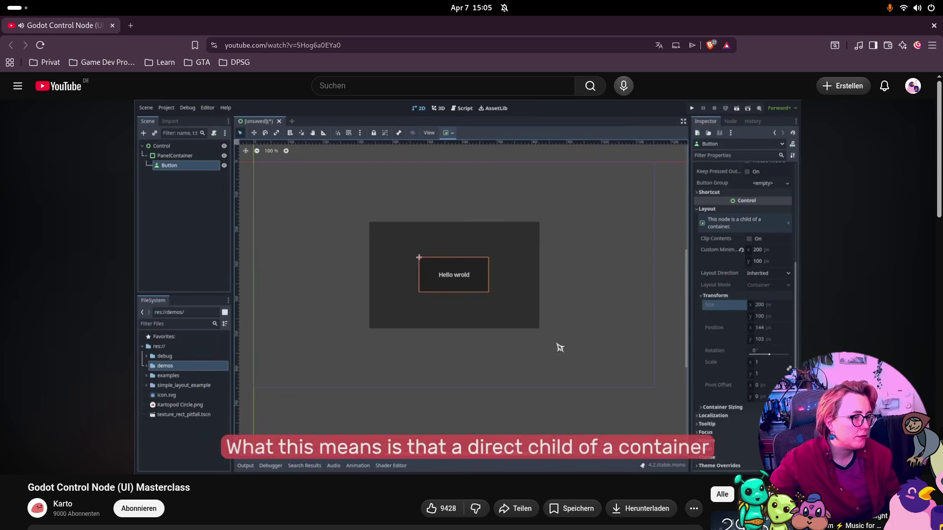